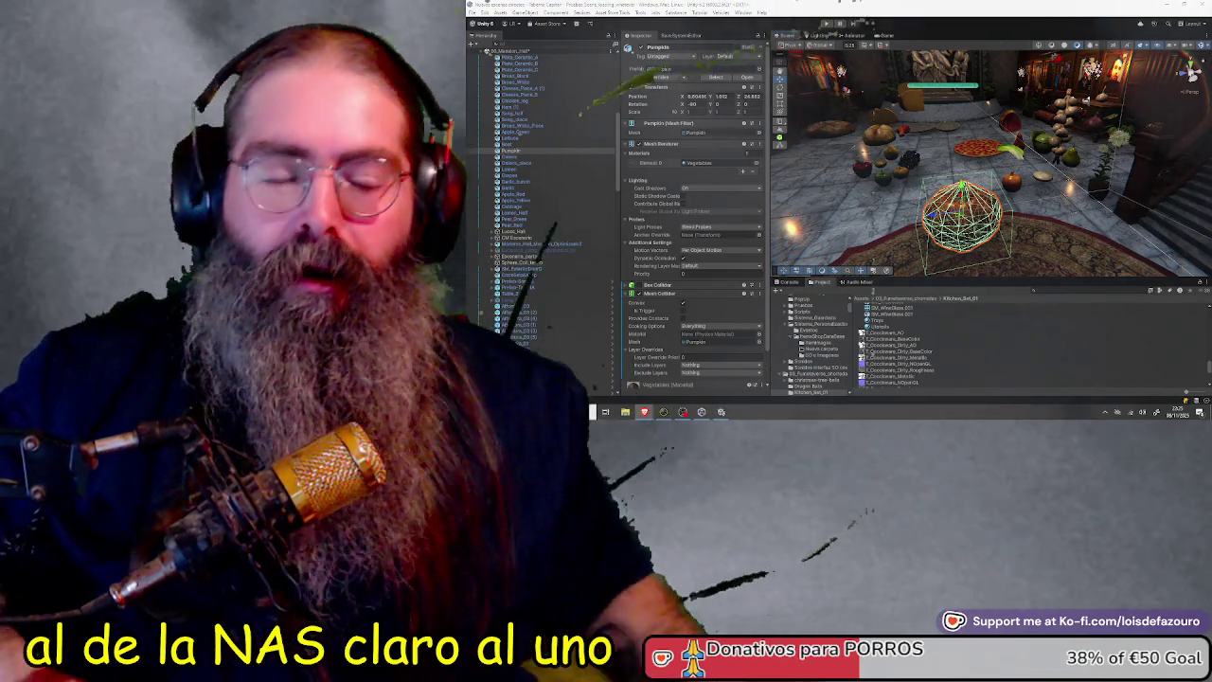
Orbit the Scene view around the food props and select Ham (1) in the Hierarchy
{"action": "mouse_move", "coordinate": [876, 91]}
{"action": "left_mouse_down"}
{"action": "mouse_move", "coordinate": [981, 161]}
{"action": "mouse_move", "coordinate": [1037, 175]}
{"action": "left_mouse_up"}
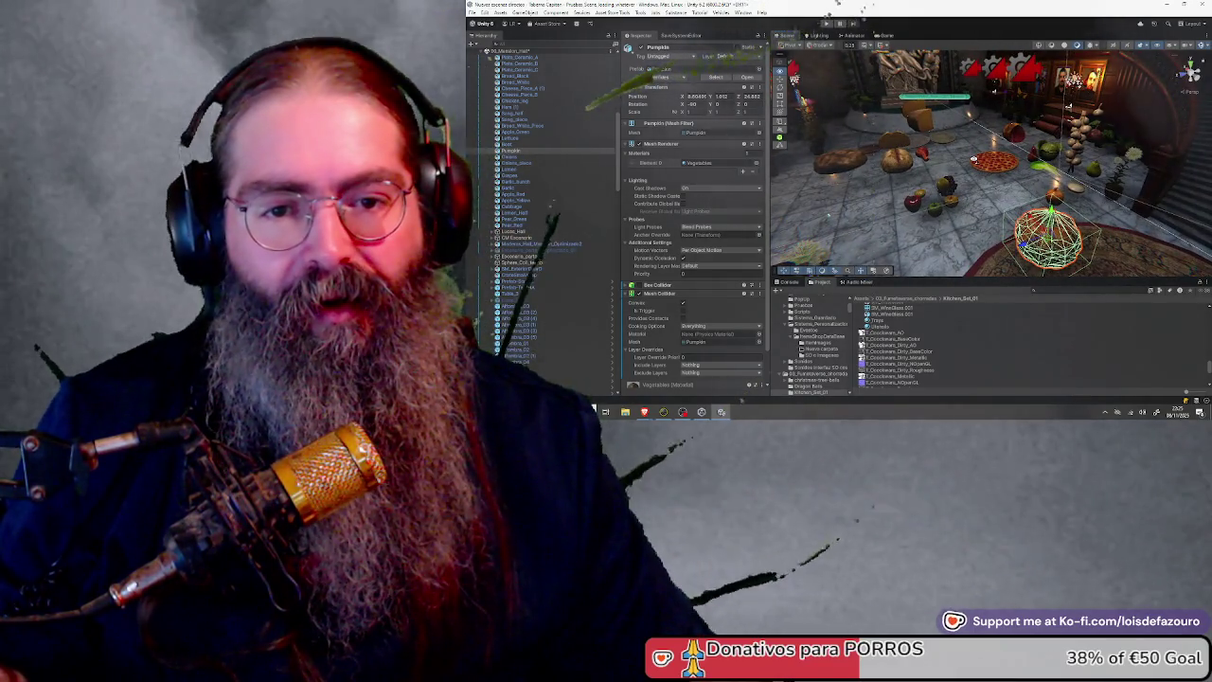
{"action": "left_click", "coordinate": [1017, 128]}
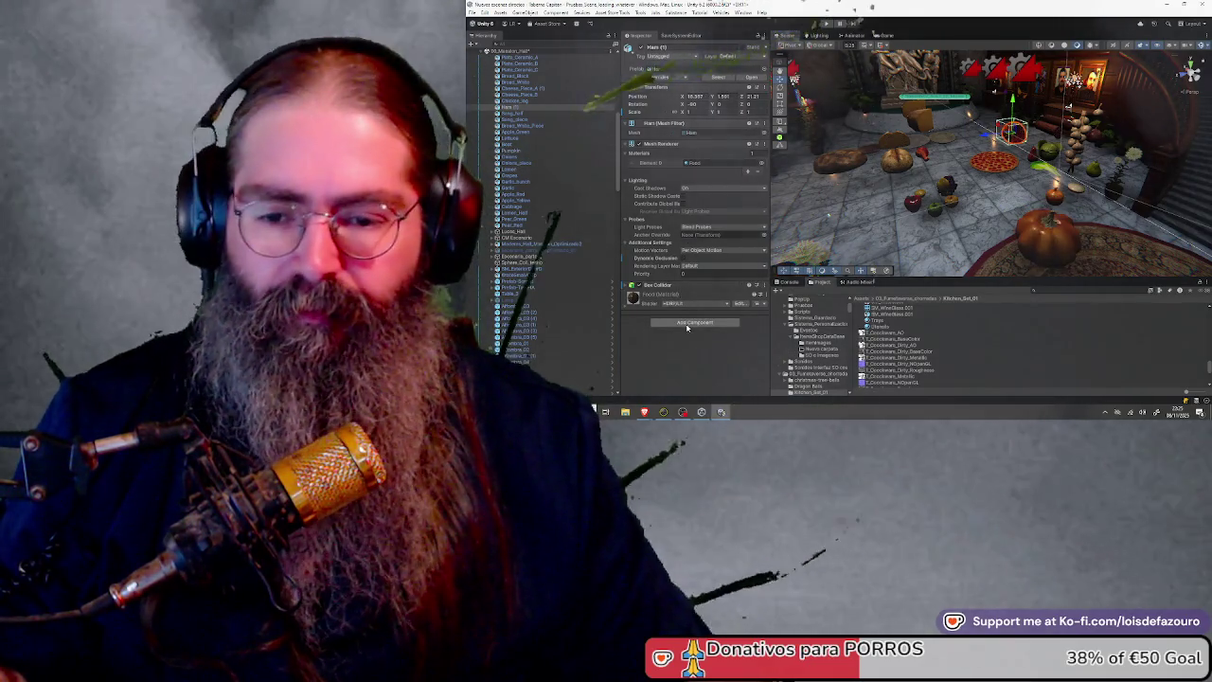
Add a Mesh Collider with Convex ticked to Ham (1), then frame the ham and pull back to a top-down view
{"action": "left_click", "coordinate": [692, 323]}
{"action": "type", "text": "mesh"}
{"action": "left_click", "coordinate": [674, 304]}
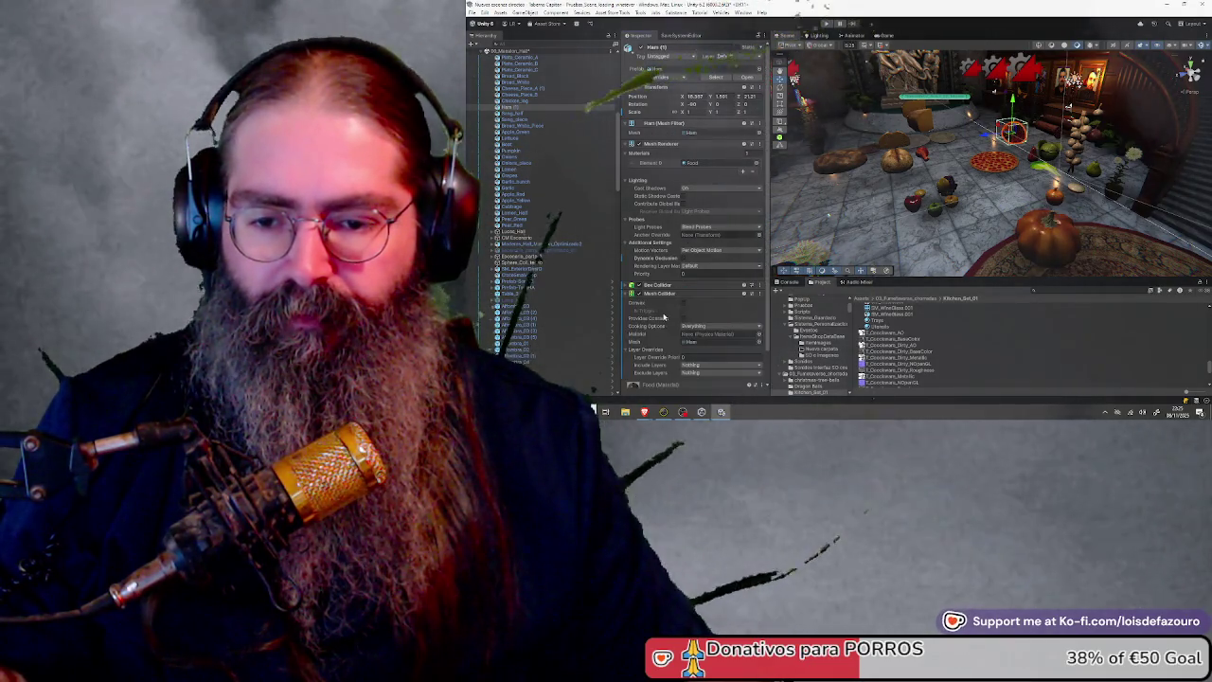
{"action": "left_click", "coordinate": [683, 303]}
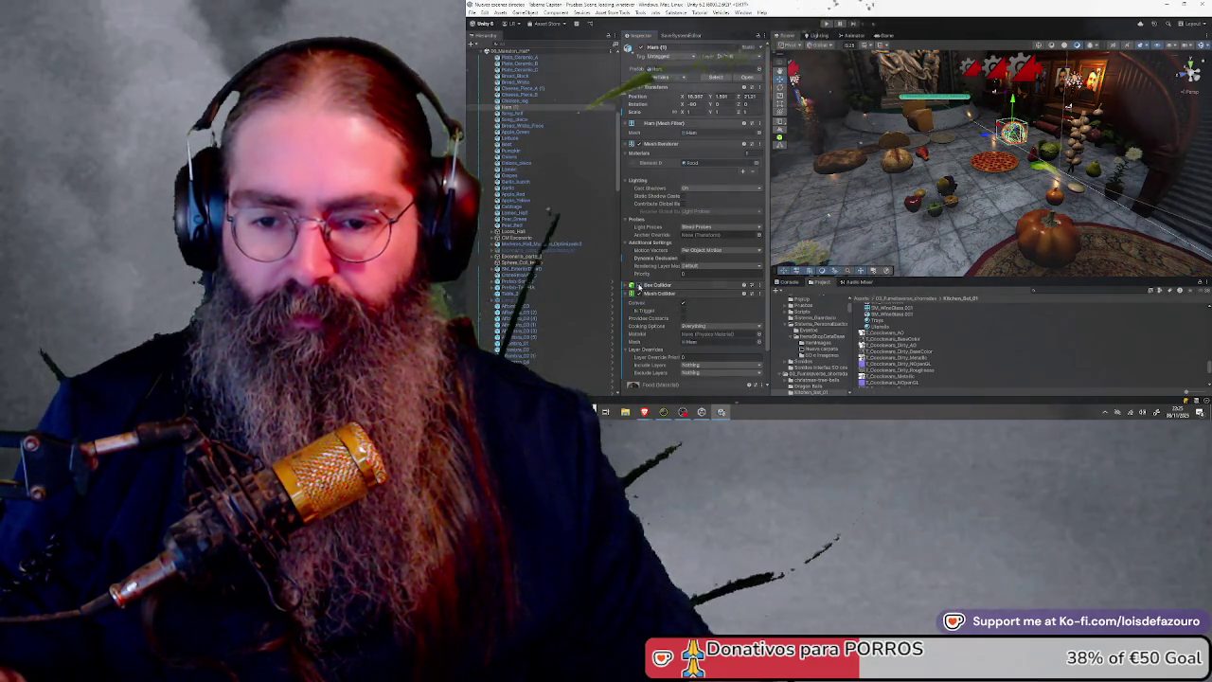
{"action": "key", "text": "f"}
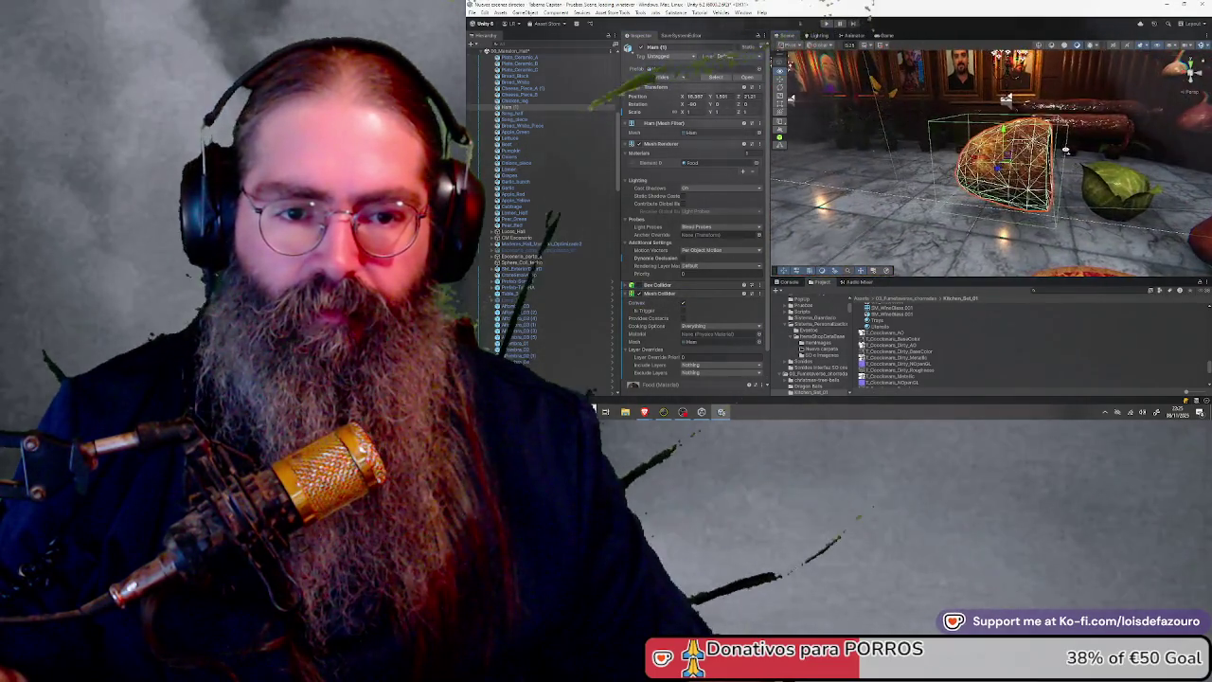
{"action": "left_click_drag", "start_coordinate": [988, 95], "coordinate": [866, 4]}
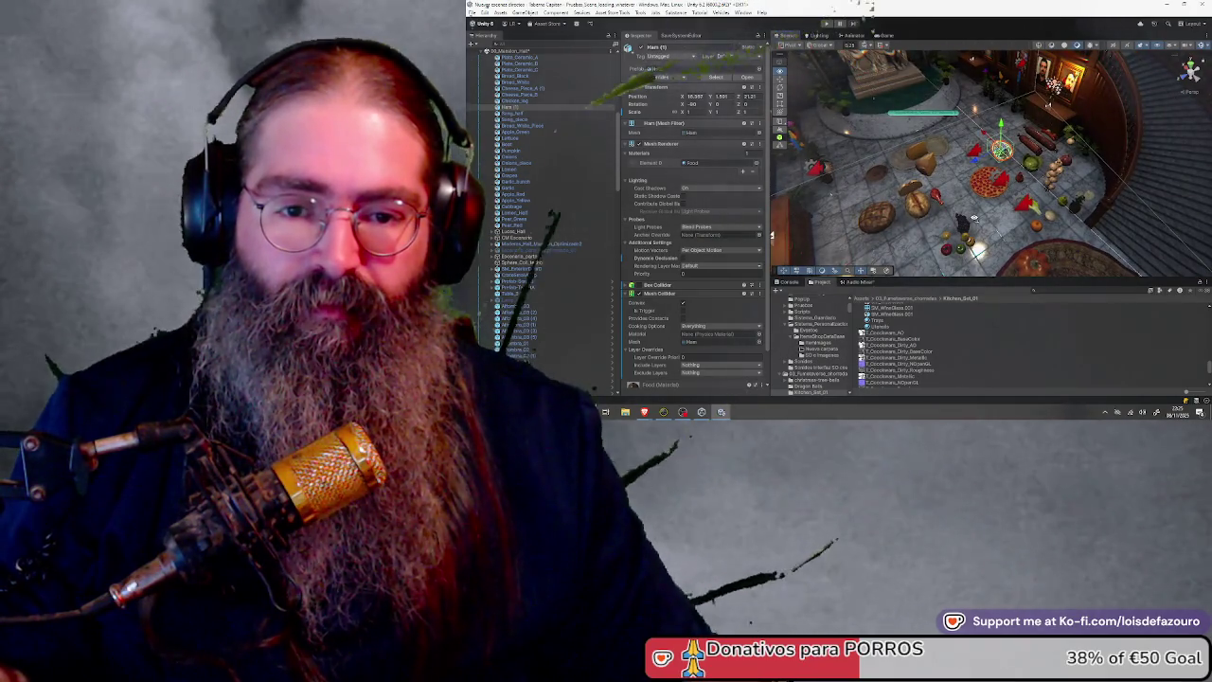
{"action": "mouse_move", "coordinate": [973, 218]}
{"action": "left_mouse_down"}
{"action": "mouse_move", "coordinate": [1007, 206]}
{"action": "mouse_move", "coordinate": [899, 186]}
{"action": "mouse_move", "coordinate": [997, 195]}
{"action": "mouse_move", "coordinate": [934, 191]}
{"action": "mouse_move", "coordinate": [970, 197]}
{"action": "left_mouse_up"}
{"action": "left_click", "coordinate": [992, 176]}
{"action": "left_click", "coordinate": [938, 190]}
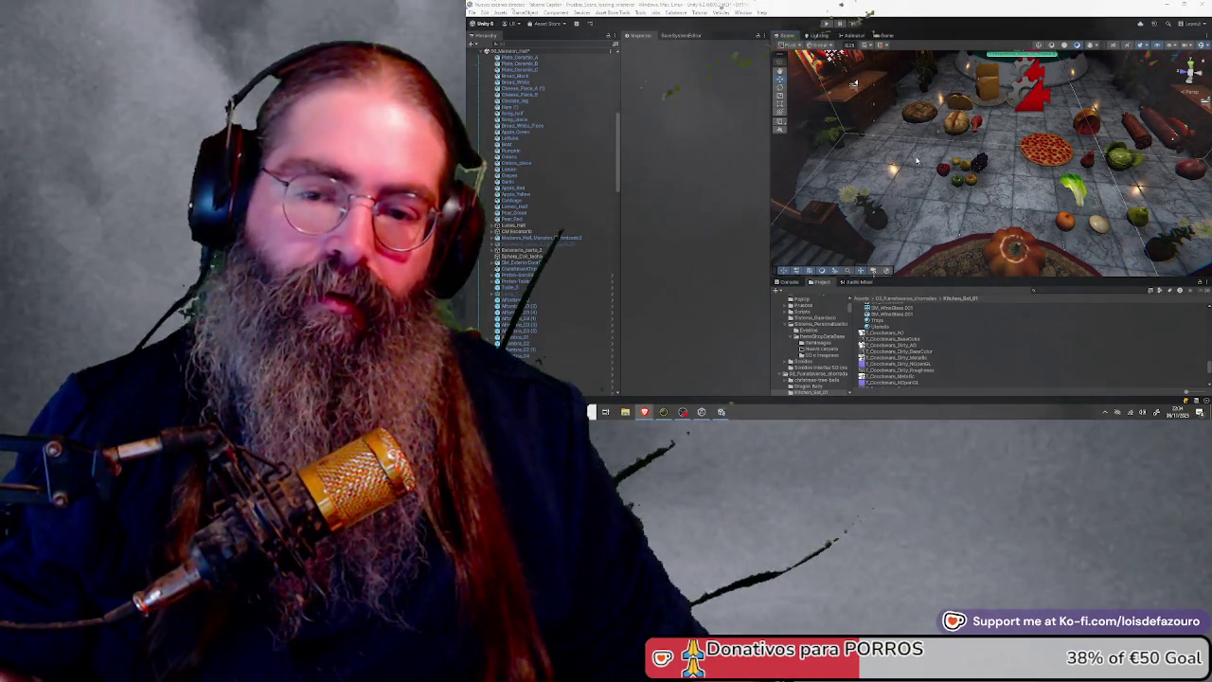
Pan the Scene view across the food props on the kitchen floor
{"action": "left_click_drag", "start_coordinate": [916, 161], "coordinate": [951, 154]}
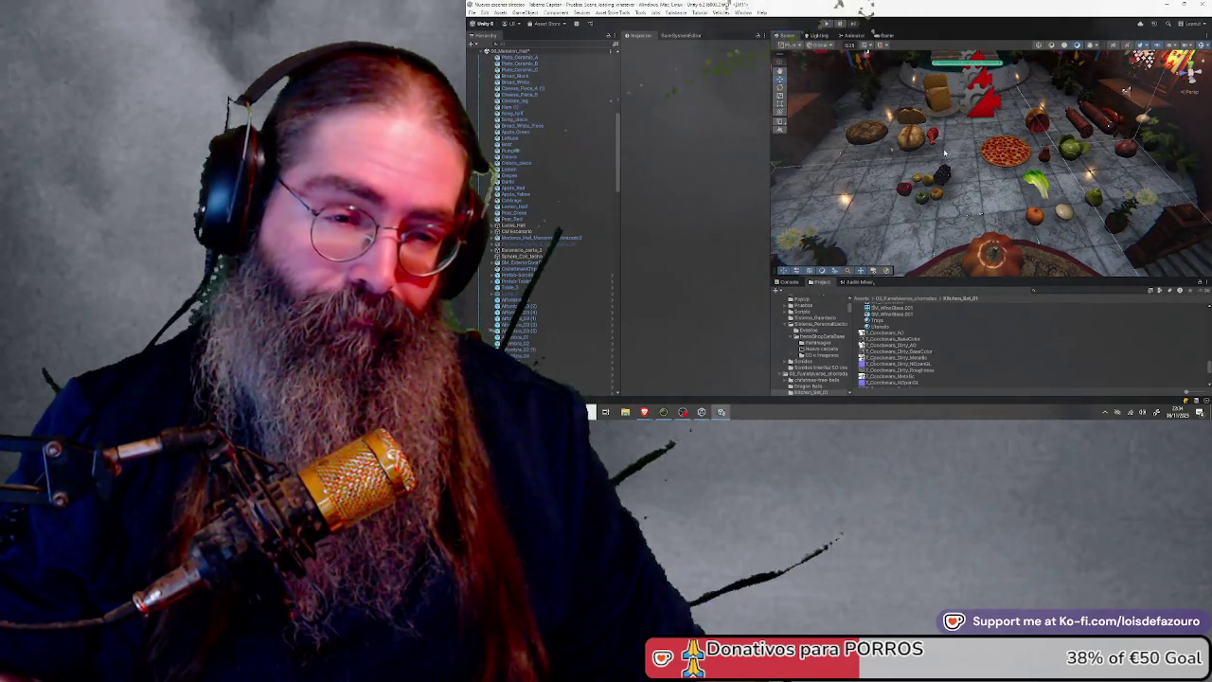
{"action": "left_click", "coordinate": [566, 221]}
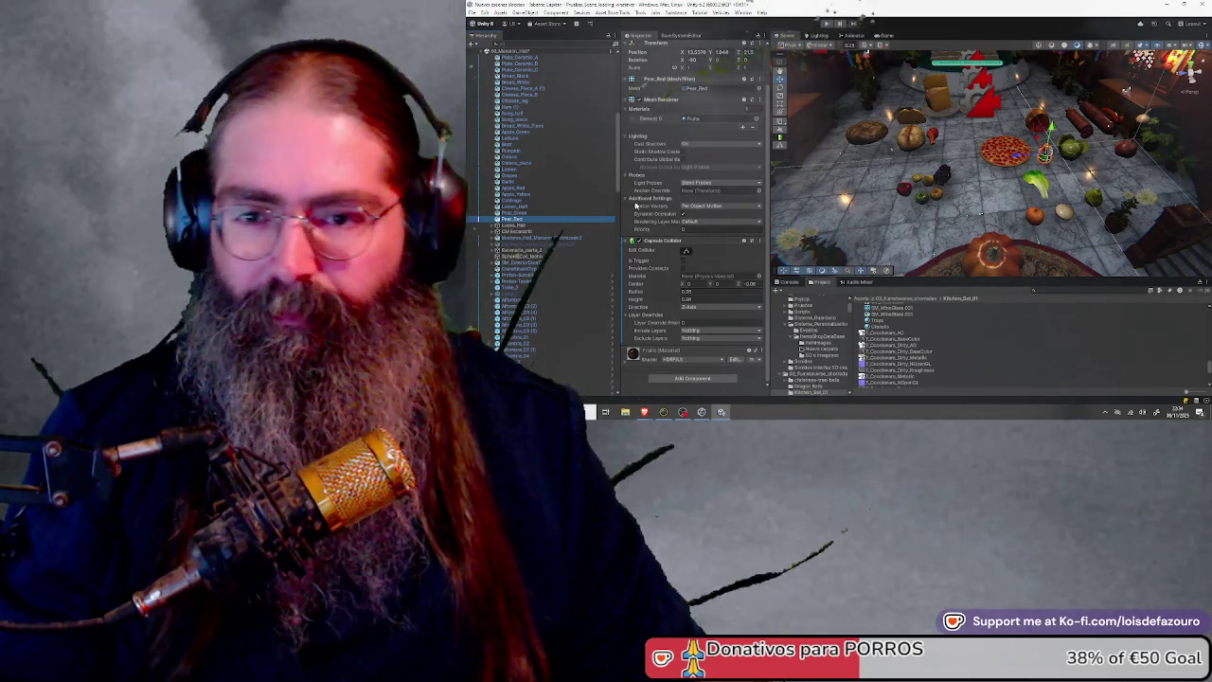
{"action": "mouse_move", "coordinate": [637, 206]}
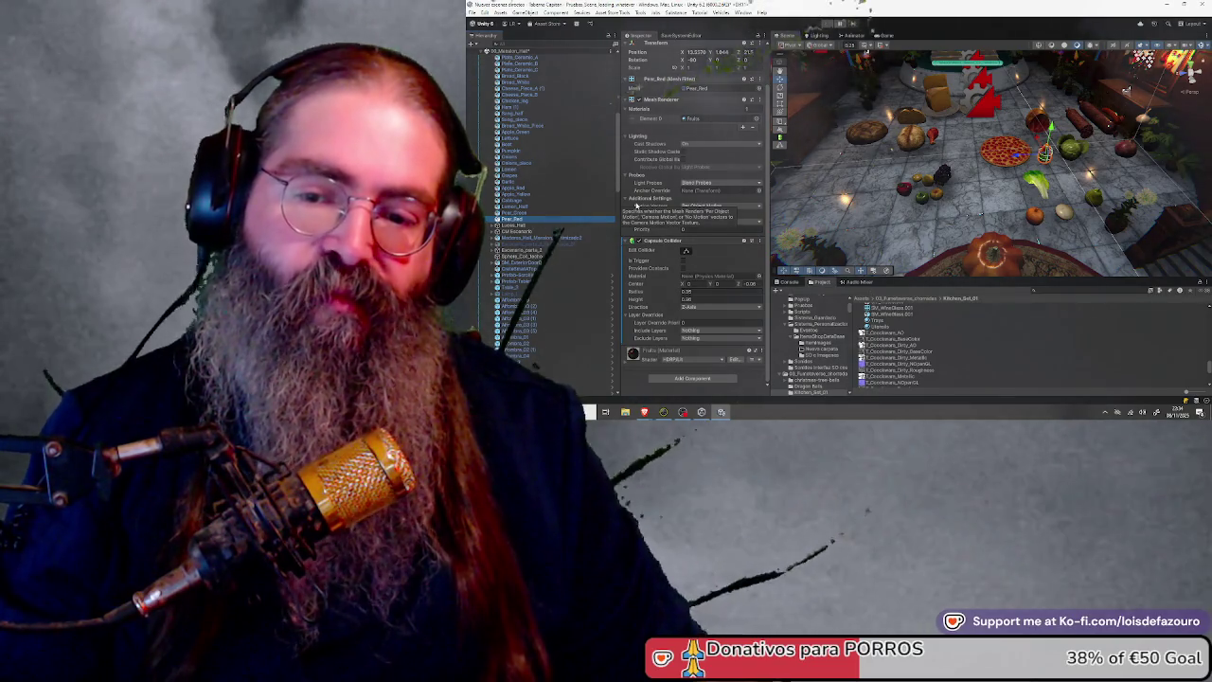
{"action": "left_click_drag", "start_coordinate": [985, 152], "coordinate": [1011, 126]}
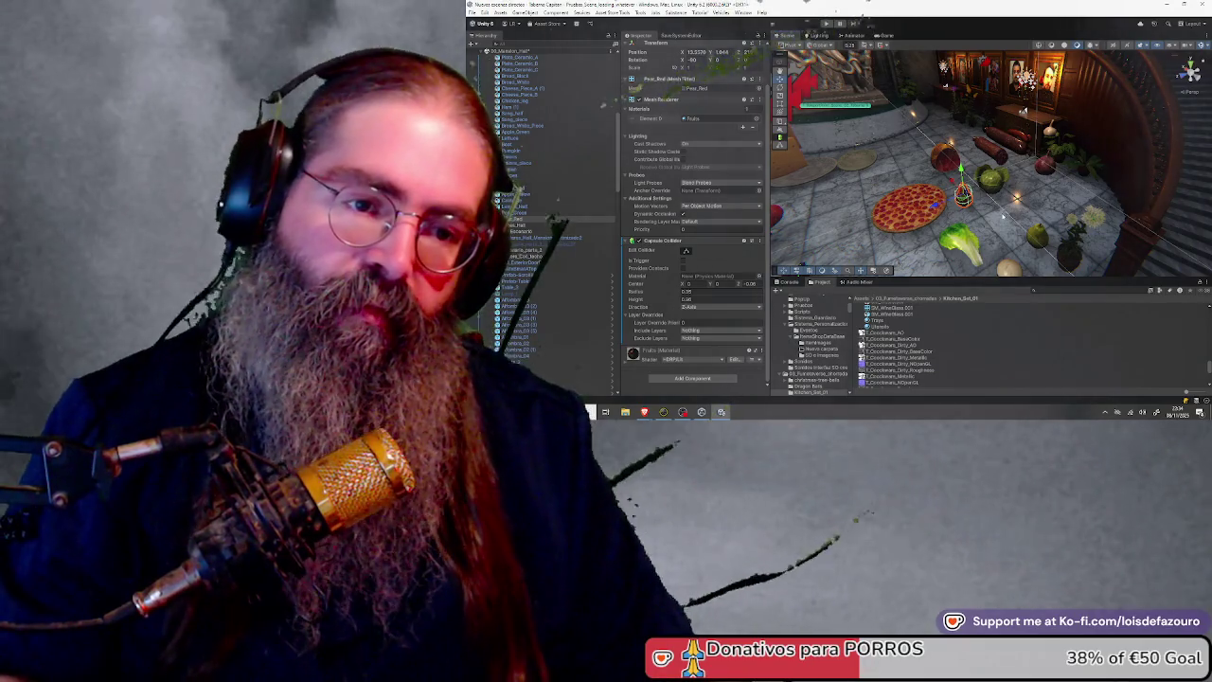
{"action": "left_click_drag", "start_coordinate": [1011, 126], "coordinate": [1033, 176]}
{"action": "left_click", "coordinate": [1030, 176]}
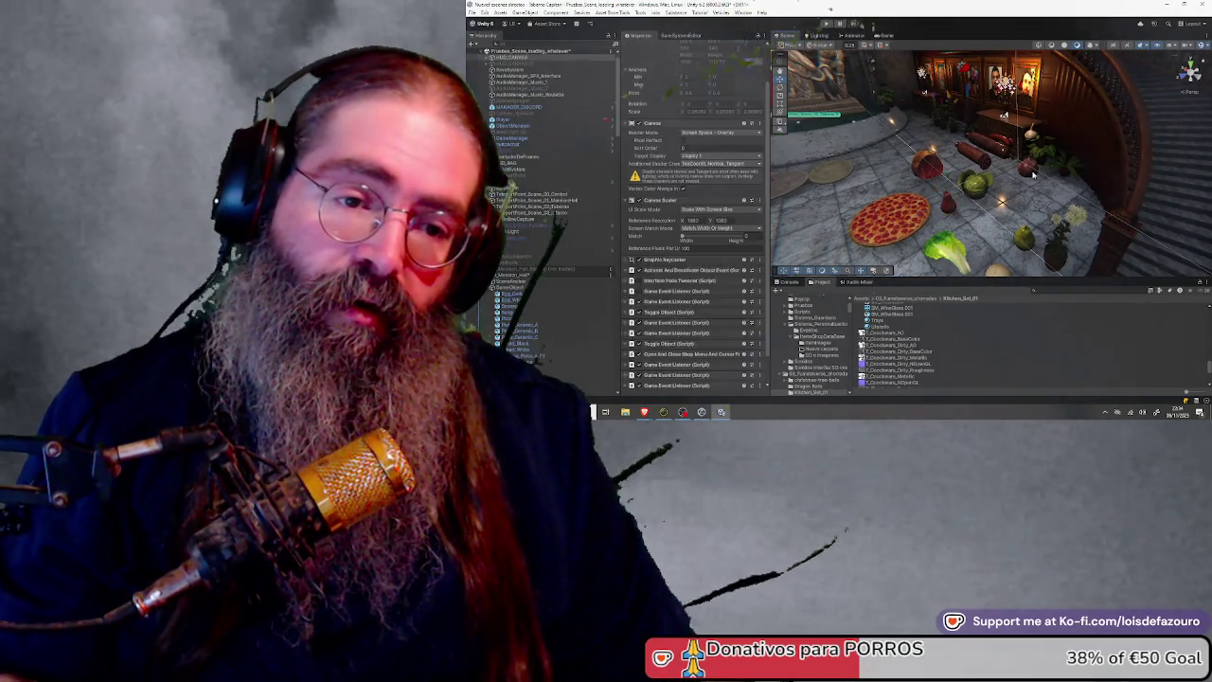
{"action": "left_click", "coordinate": [1004, 176]}
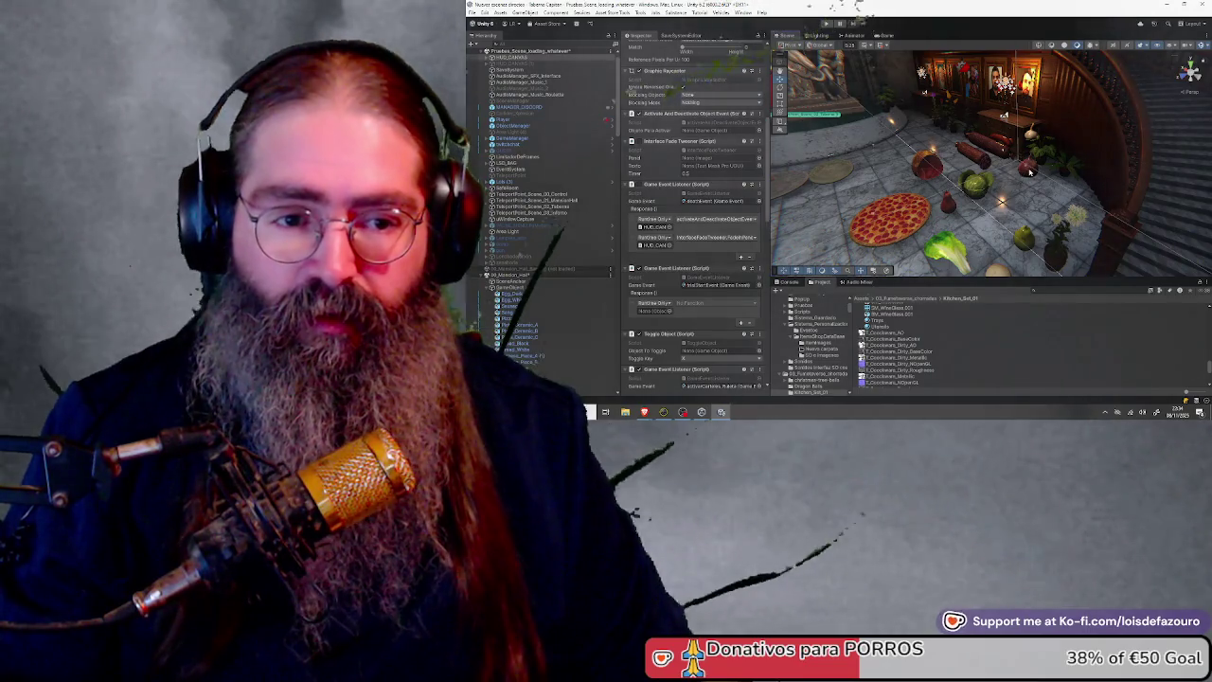
{"action": "left_click", "coordinate": [1031, 171]}
{"action": "mouse_move", "coordinate": [966, 189]}
{"action": "left_mouse_down"}
{"action": "mouse_move", "coordinate": [984, 195]}
{"action": "mouse_move", "coordinate": [909, 177]}
{"action": "left_mouse_up"}
{"action": "left_click", "coordinate": [985, 195], "text": "ctrl"}
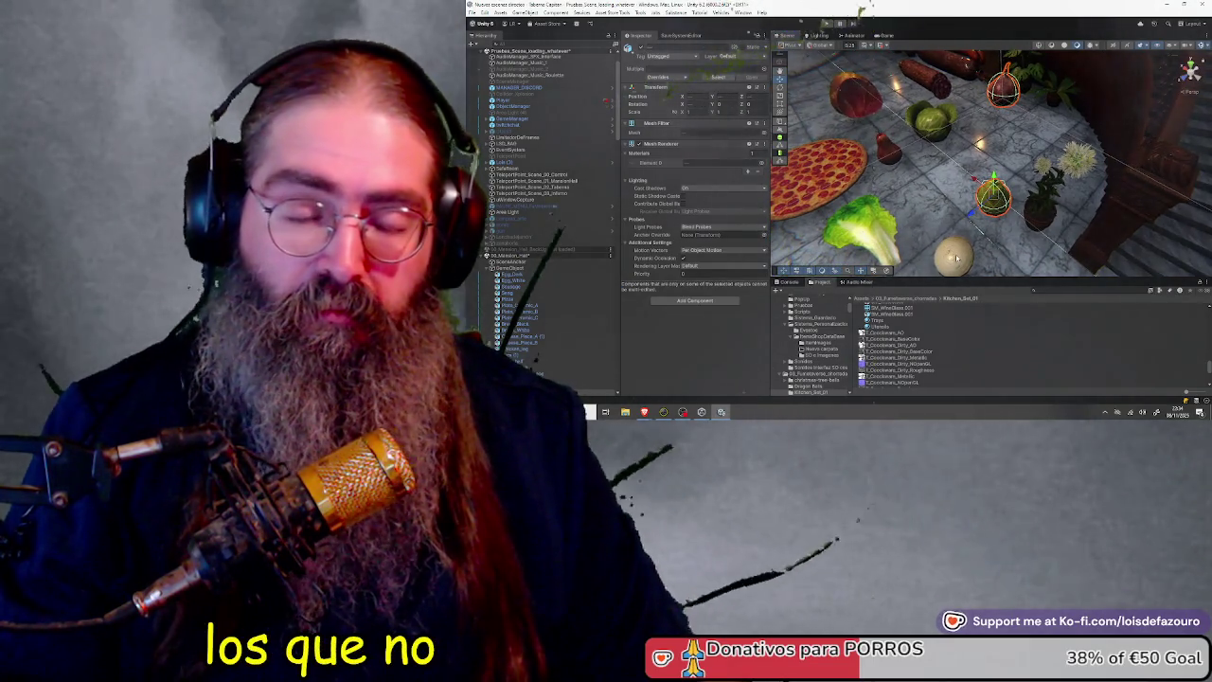
{"action": "left_click", "coordinate": [886, 144], "text": "ctrl"}
{"action": "left_click", "coordinate": [857, 92], "text": "ctrl"}
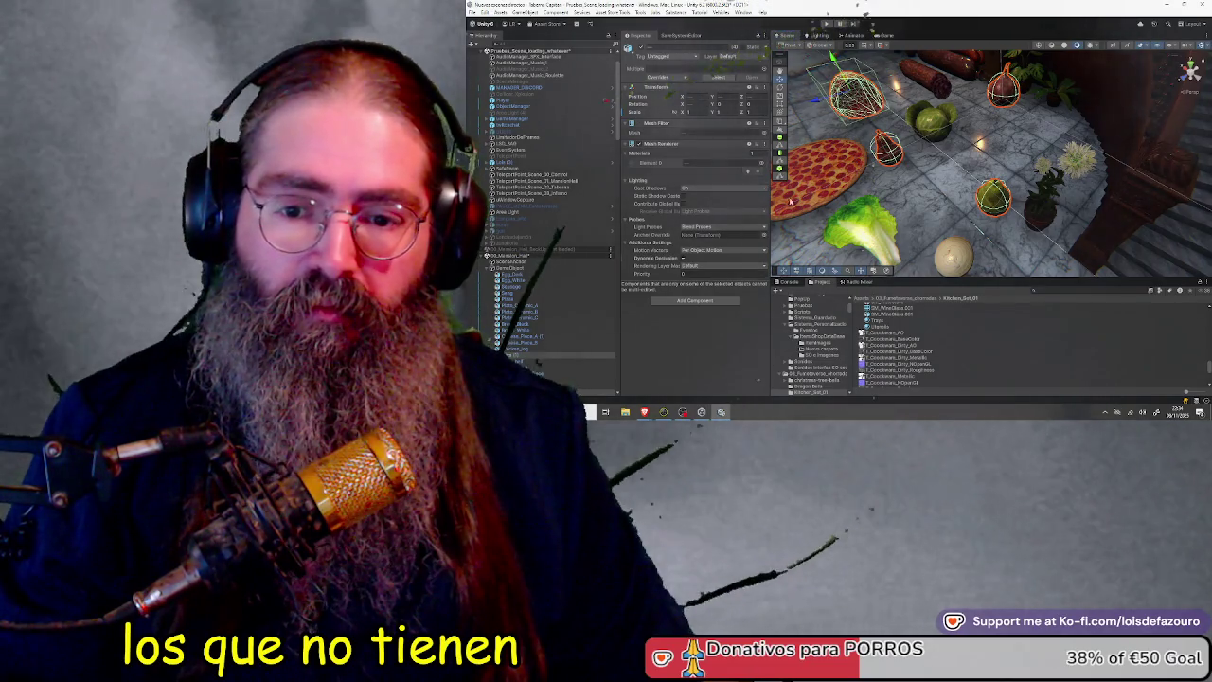
{"action": "left_click", "coordinate": [858, 92]}
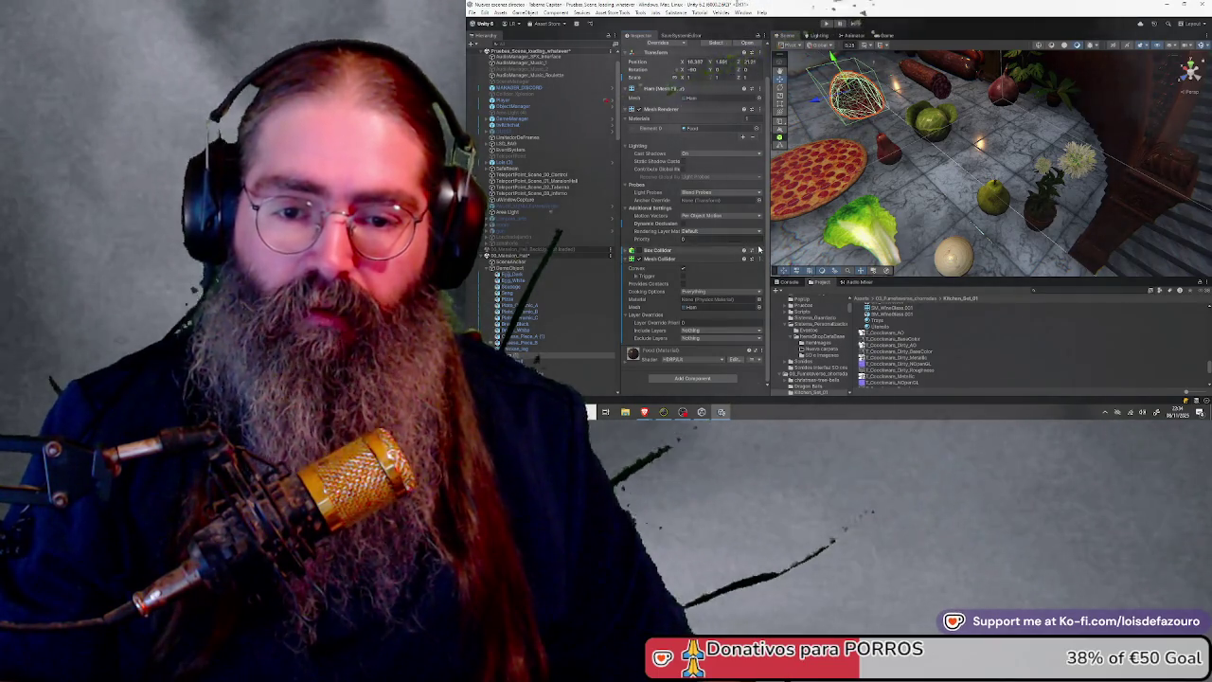
Remove the ham's Box Collider and add a Rigidbody in its place
{"action": "left_click", "coordinate": [754, 250]}
{"action": "left_click", "coordinate": [759, 250]}
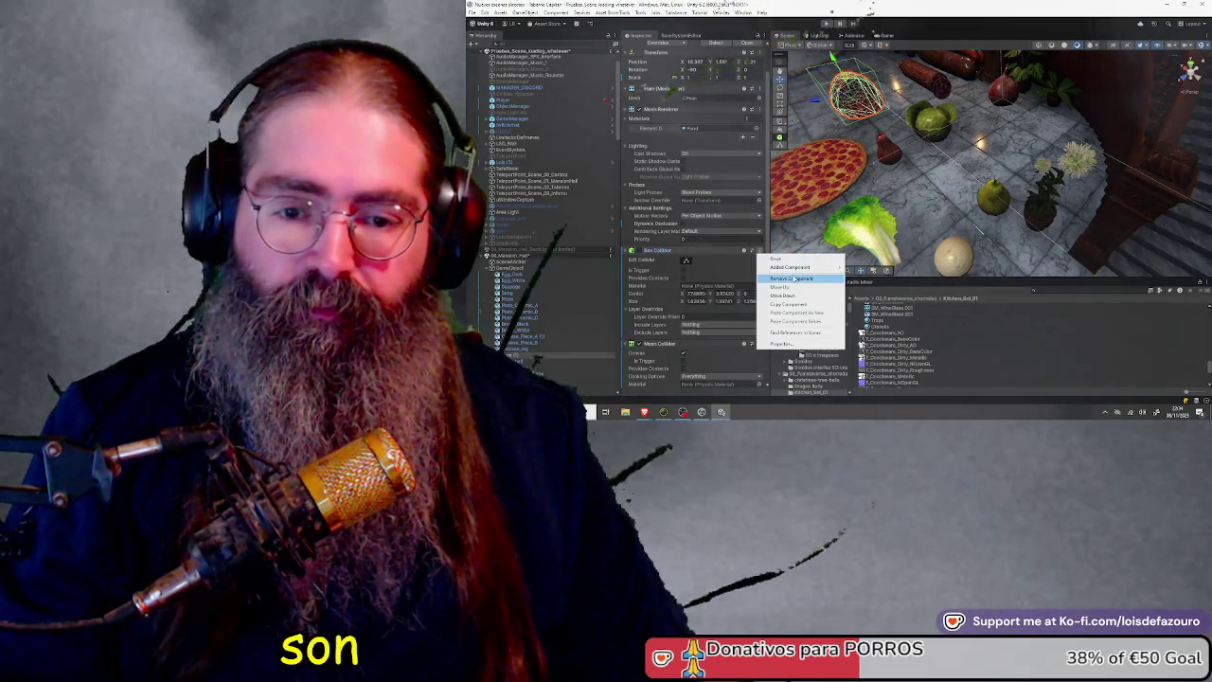
{"action": "left_click", "coordinate": [792, 279]}
{"action": "left_click", "coordinate": [688, 379]}
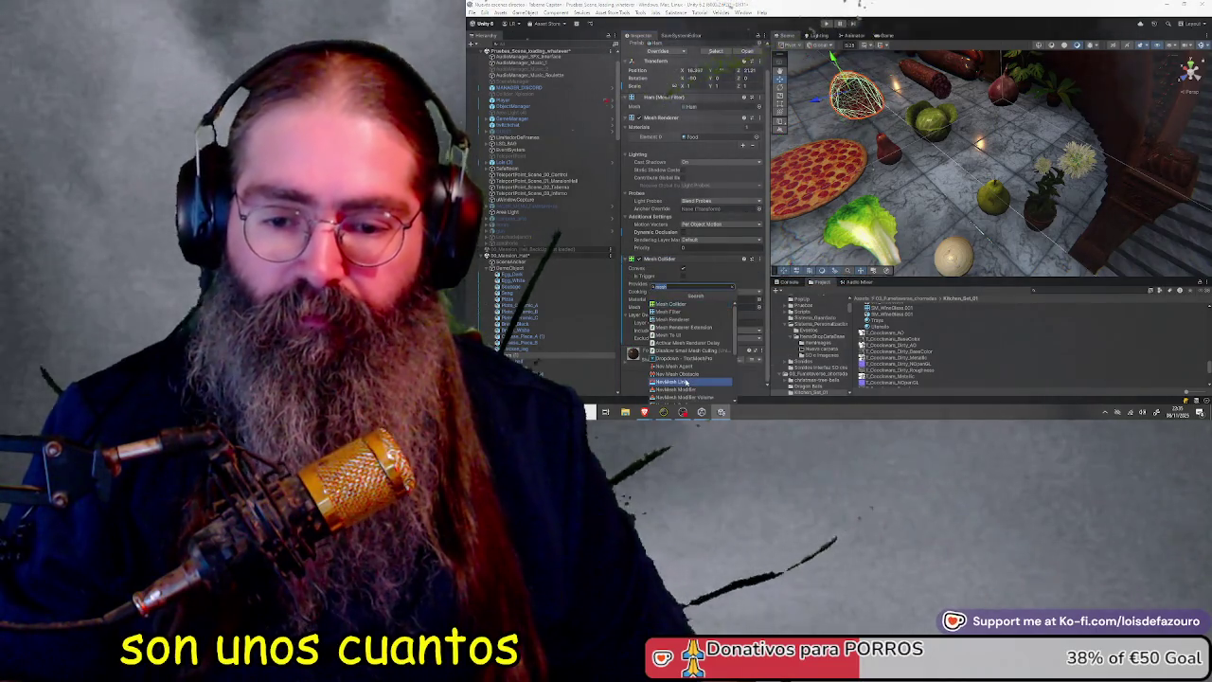
{"action": "type", "text": "rig"}
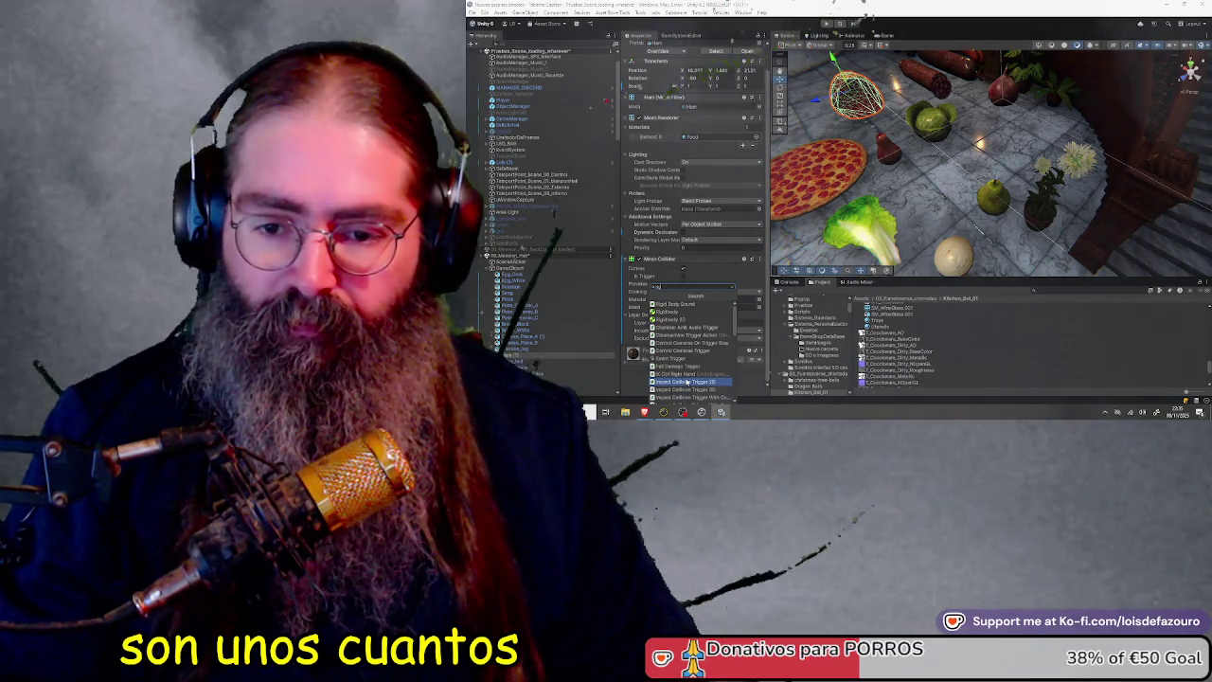
{"action": "type", "text": "id"}
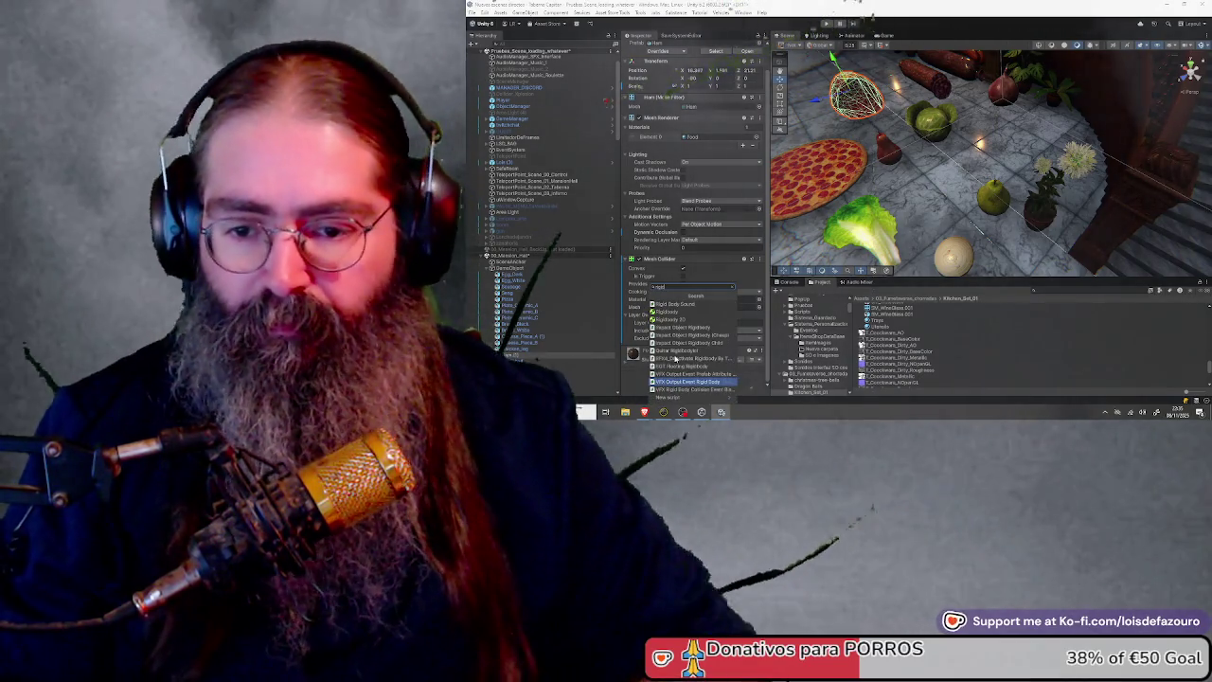
{"action": "left_click", "coordinate": [681, 312]}
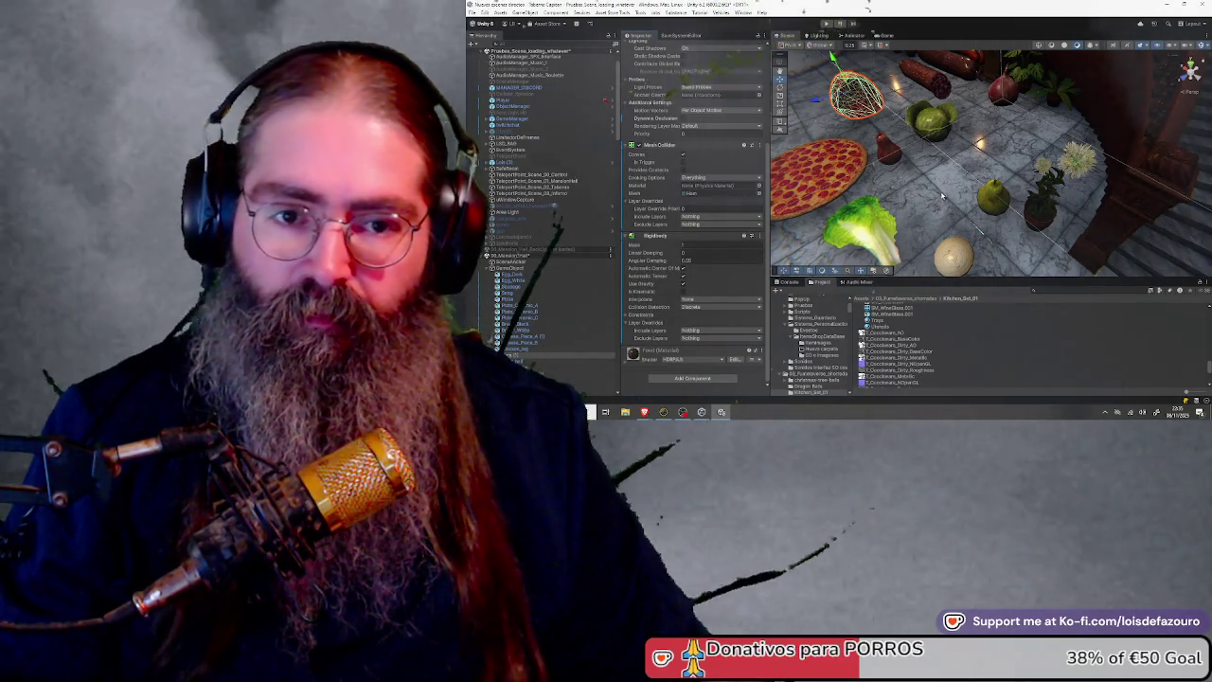
Orbit around the pizza and lettuce, then select the egg to check its collider
{"action": "mouse_move", "coordinate": [942, 196]}
{"action": "left_mouse_down"}
{"action": "mouse_move", "coordinate": [926, 156]}
{"action": "mouse_move", "coordinate": [960, 138]}
{"action": "mouse_move", "coordinate": [964, 169]}
{"action": "mouse_move", "coordinate": [976, 159]}
{"action": "mouse_move", "coordinate": [707, 278]}
{"action": "left_mouse_up"}
{"action": "left_click", "coordinate": [959, 138]}
{"action": "scroll", "coordinate": [956, 173], "scroll_direction": "up", "scroll_amount": 5}
{"action": "left_click", "coordinate": [885, 152]}
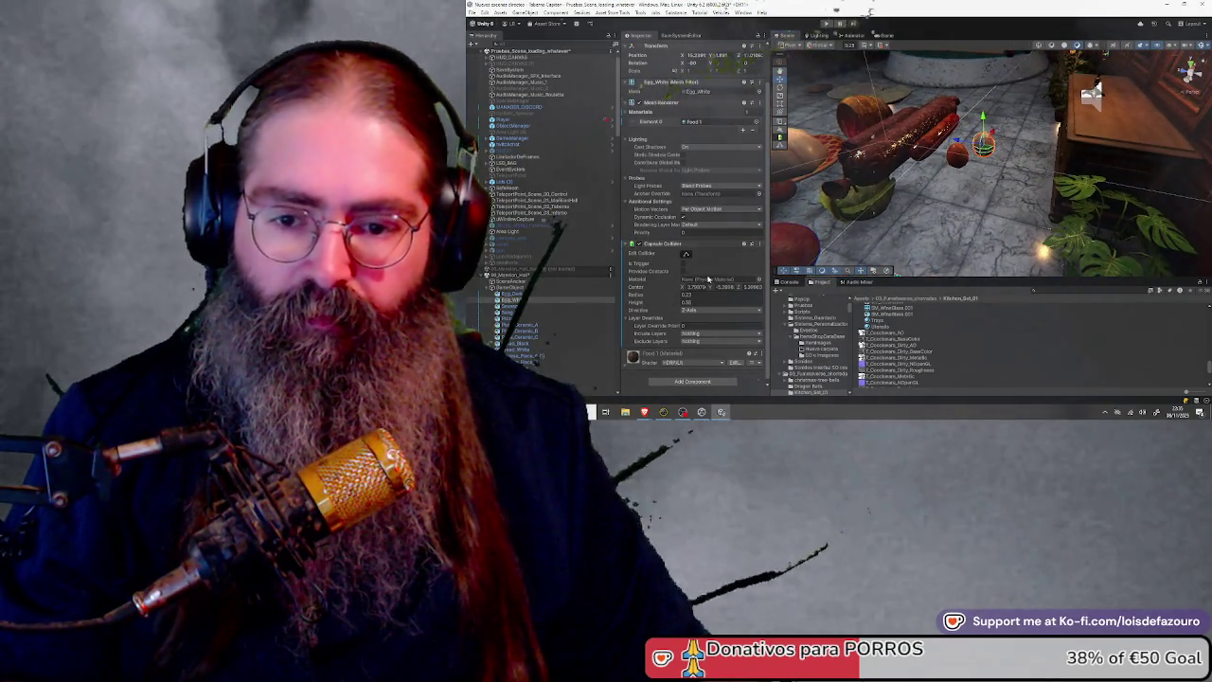
Add a Rigidbody to Egg_Dark
{"action": "scroll", "coordinate": [691, 336], "scroll_direction": "down", "scroll_amount": 1}
{"action": "left_click", "coordinate": [693, 378]}
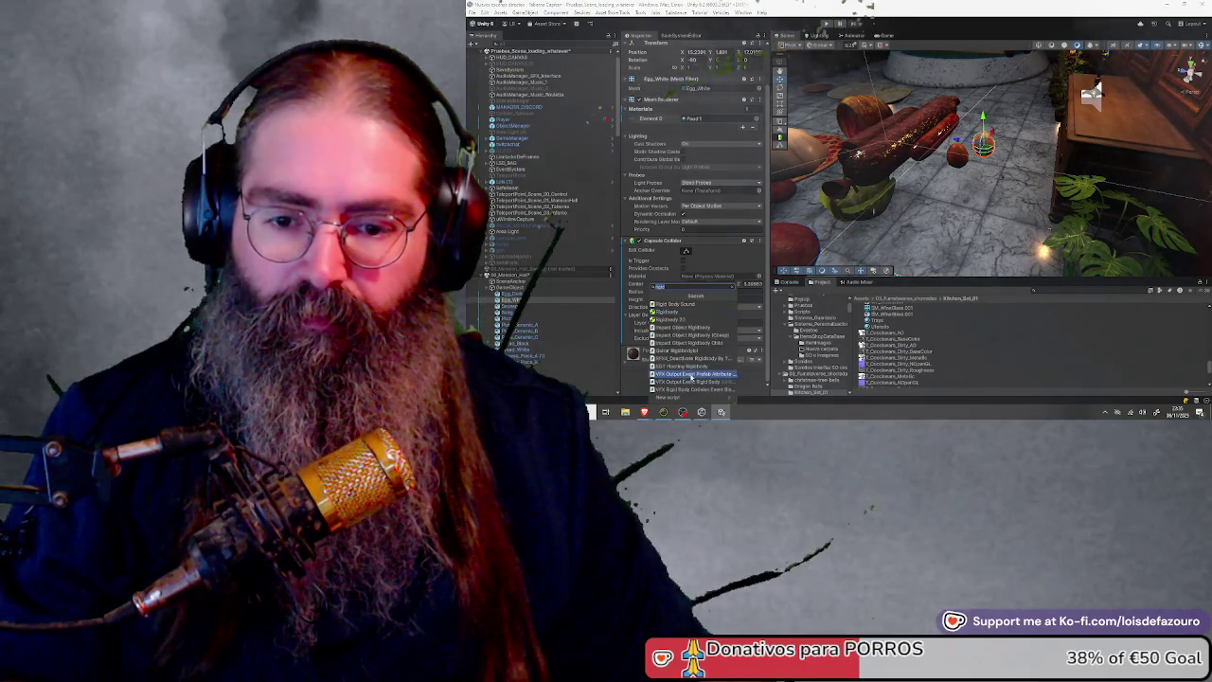
{"action": "key", "text": "Escape"}
{"action": "key", "text": "Up"}
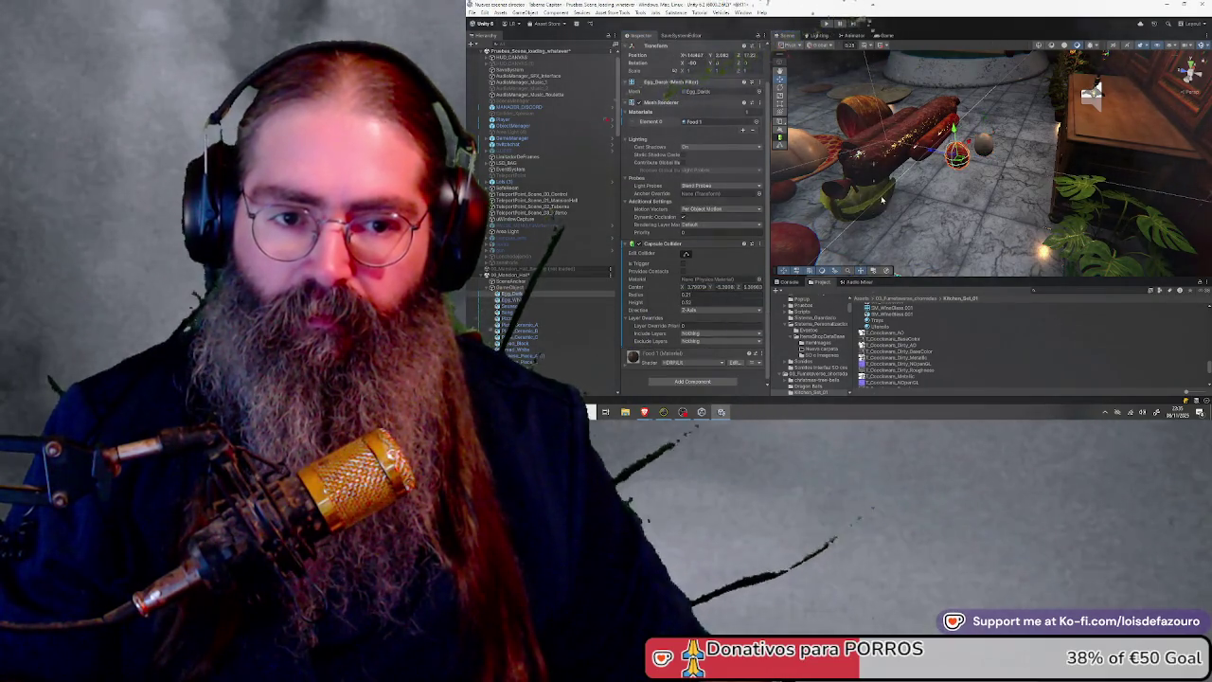
{"action": "left_click", "coordinate": [692, 382]}
{"action": "type", "text": "rigid"}
{"action": "left_click", "coordinate": [682, 314]}
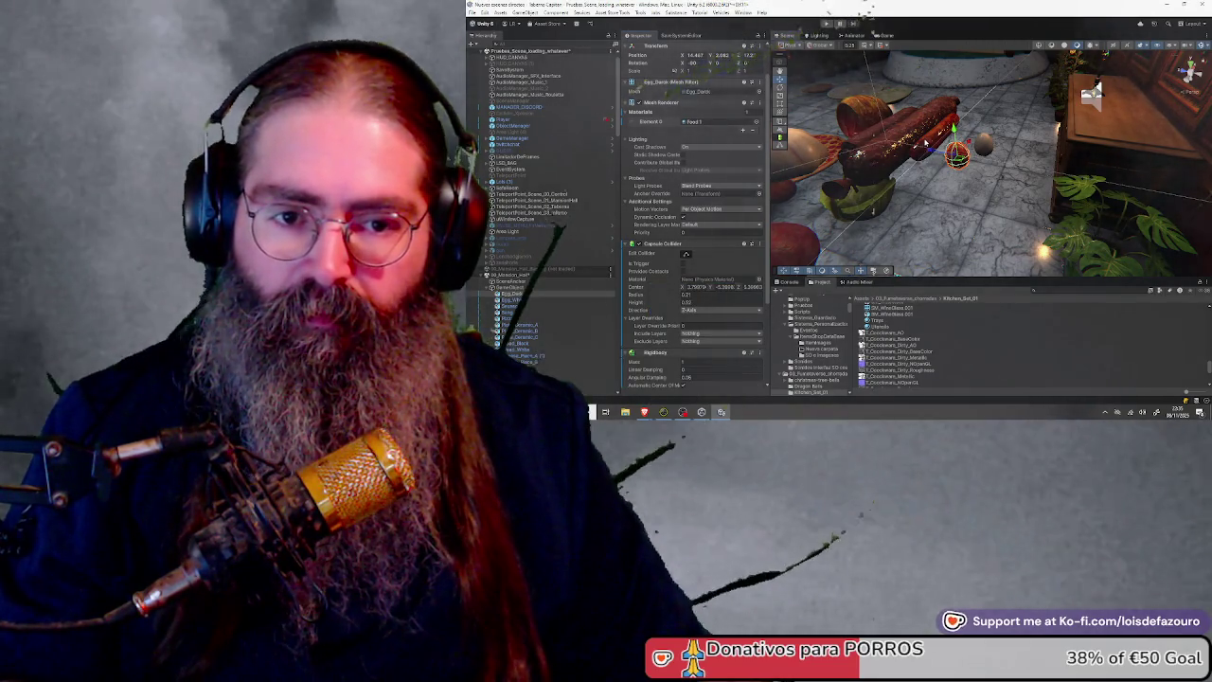
Check the sausage and other food objects, then remove the pizza's Box Collider
{"action": "left_click", "coordinate": [924, 143]}
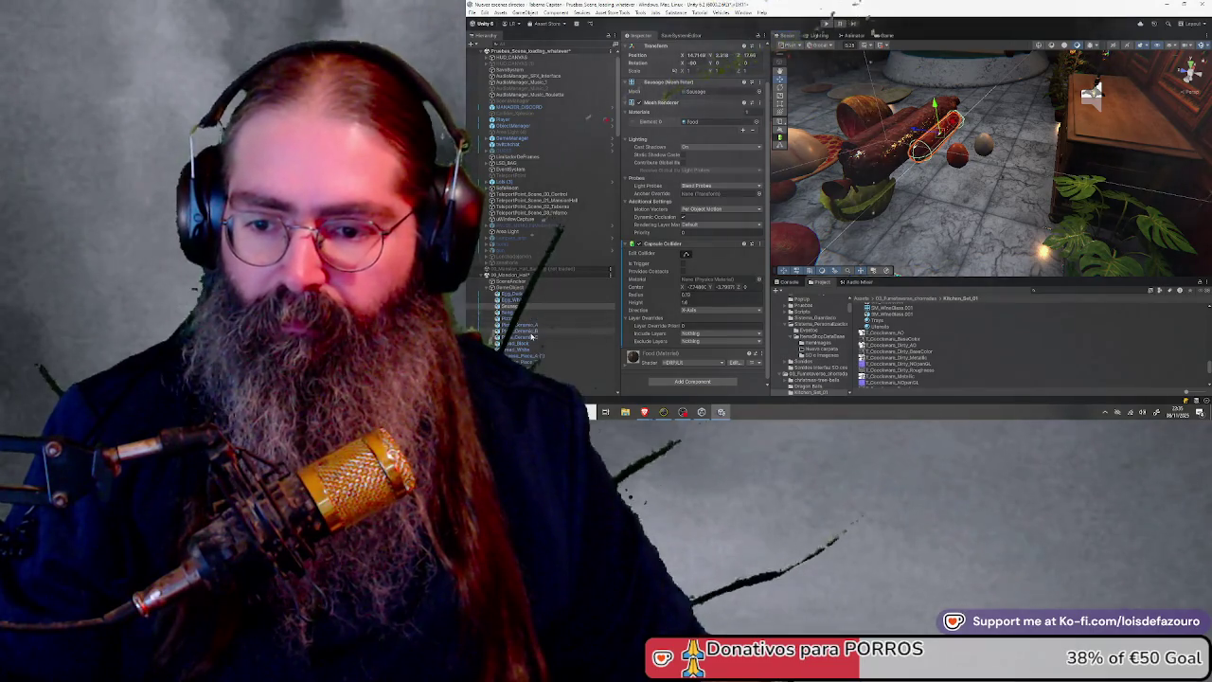
{"action": "left_click", "coordinate": [531, 331], "text": "shift"}
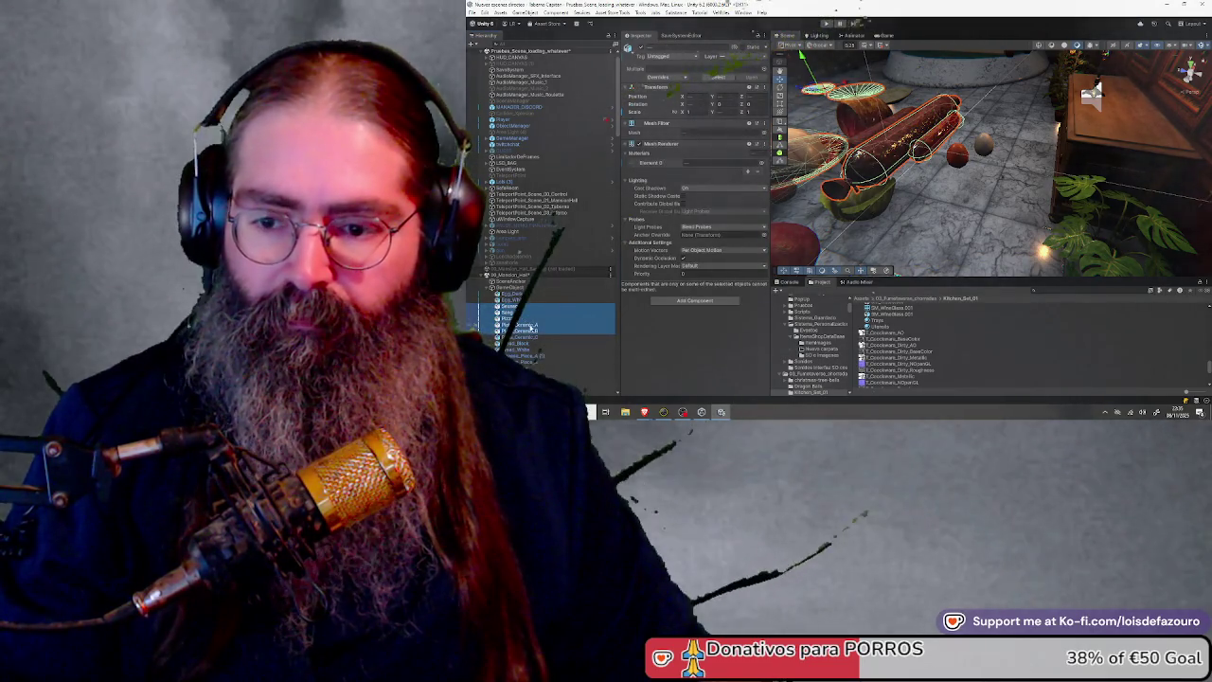
{"action": "left_click", "coordinate": [511, 307]}
{"action": "scroll", "coordinate": [644, 88], "scroll_direction": "down", "scroll_amount": 2}
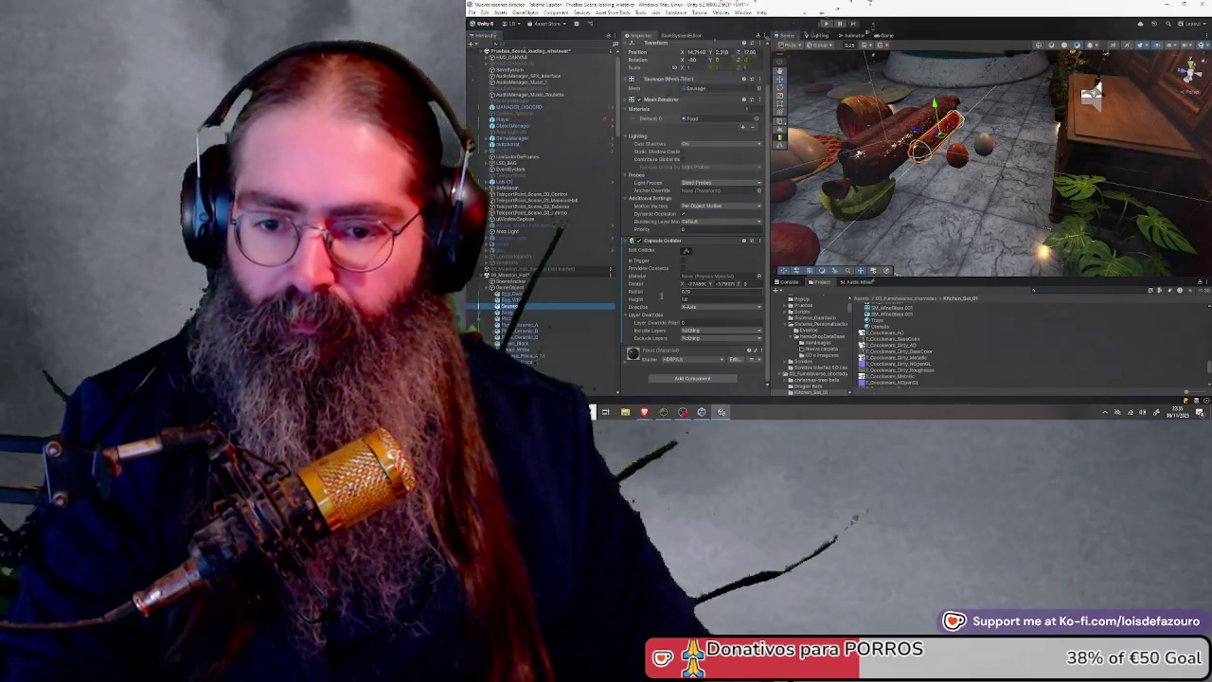
{"action": "left_click", "coordinate": [524, 314]}
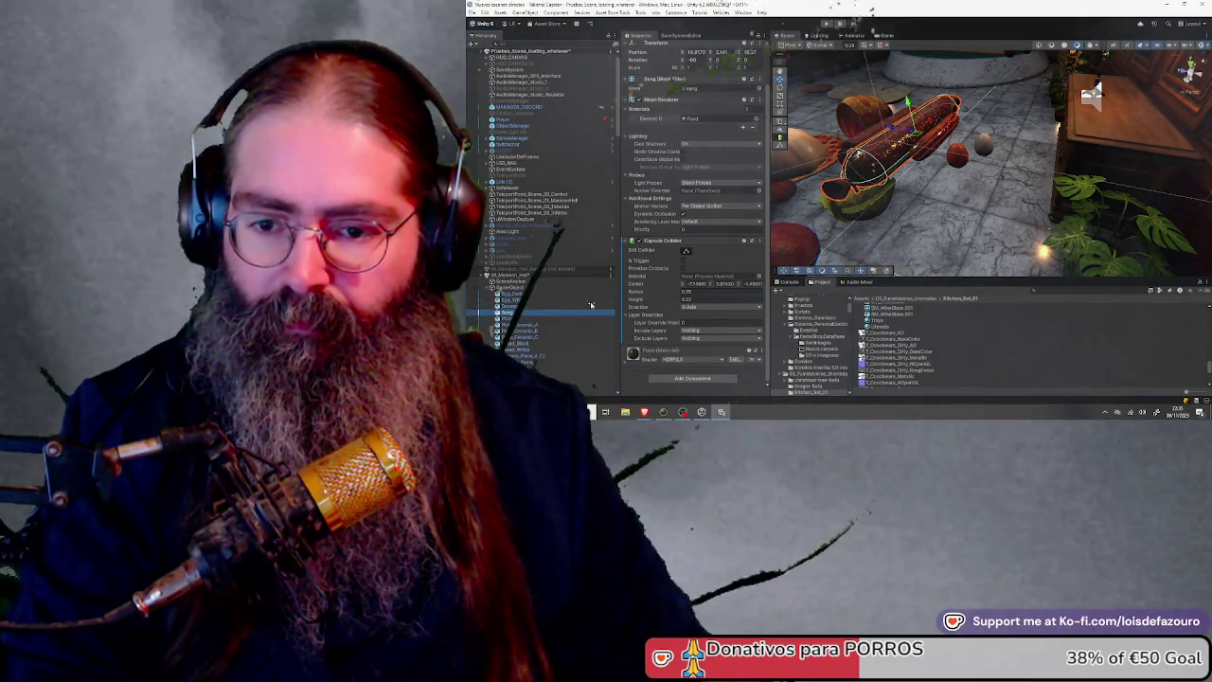
{"action": "left_click", "coordinate": [524, 320]}
{"action": "scroll", "coordinate": [746, 163], "scroll_direction": "down", "scroll_amount": 5}
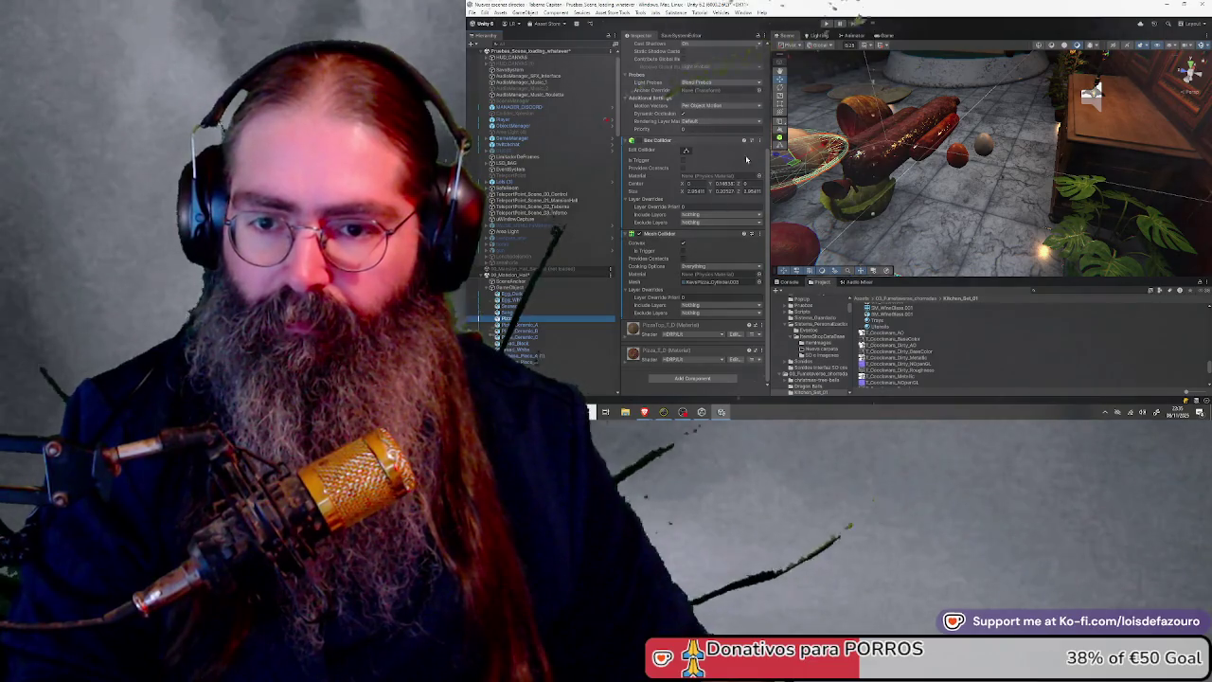
{"action": "left_click", "coordinate": [760, 143]}
{"action": "left_click", "coordinate": [791, 163]}
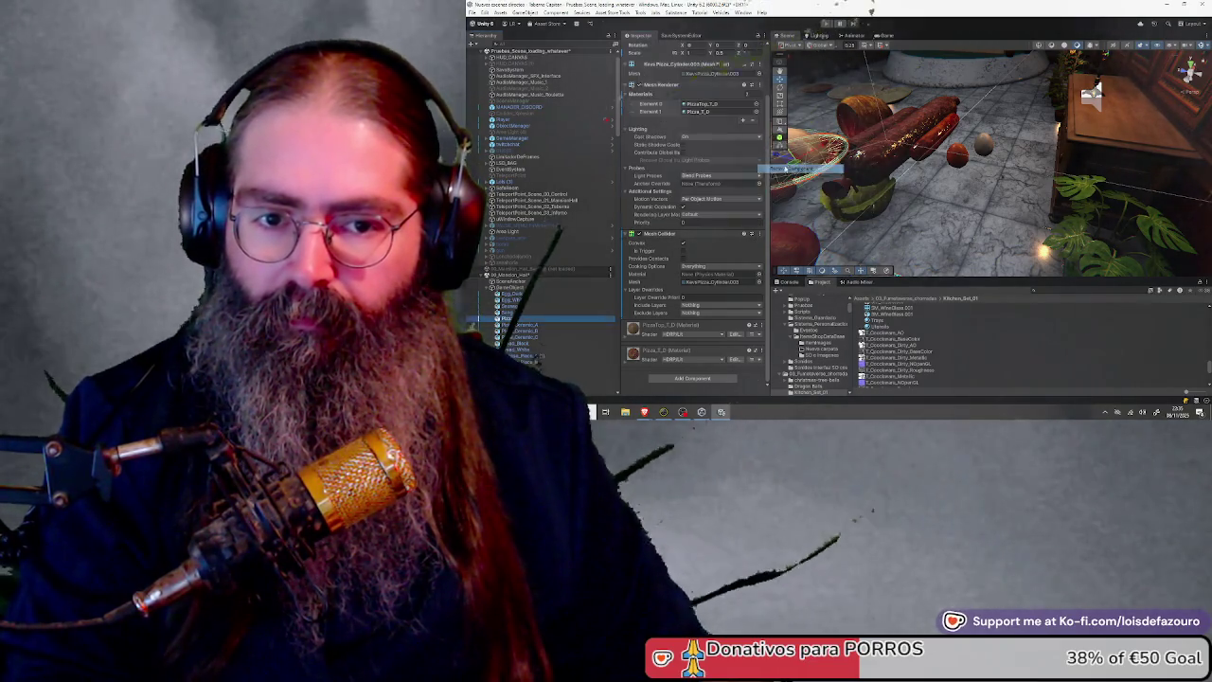
Move Plato_Ceramic_A through C to the top of the food group
{"action": "left_click", "coordinate": [535, 325]}
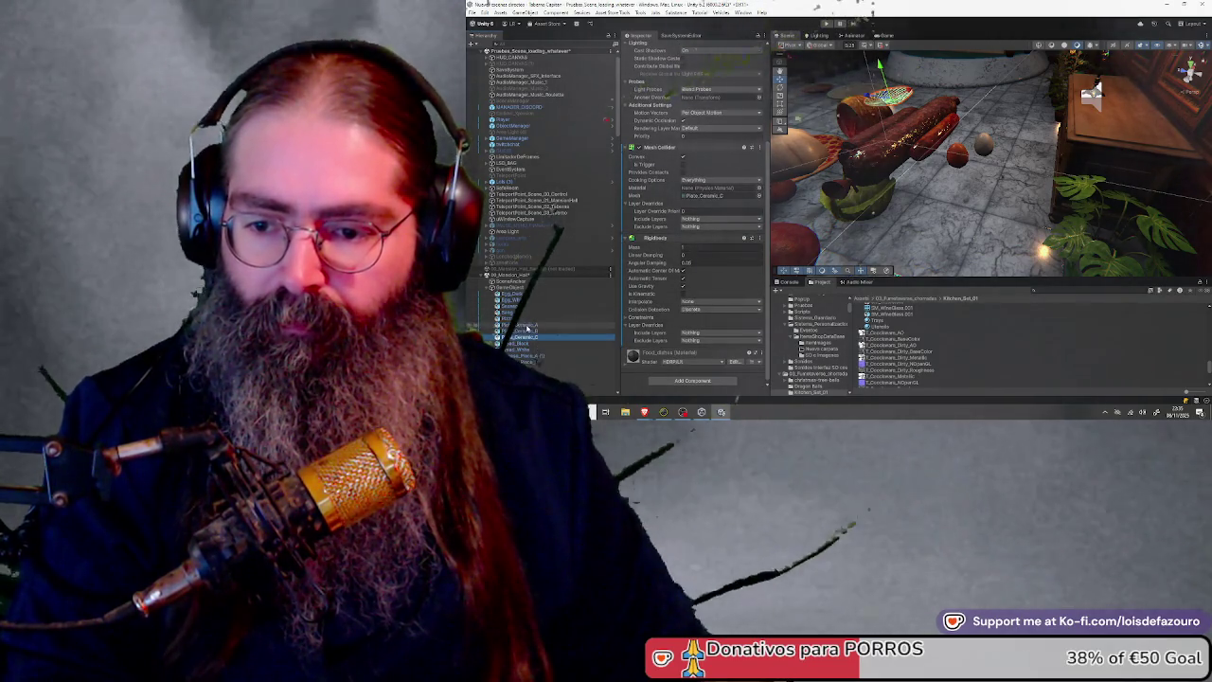
{"action": "left_click", "coordinate": [533, 337], "text": "shift"}
{"action": "left_click_drag", "start_coordinate": [533, 338], "coordinate": [516, 289]}
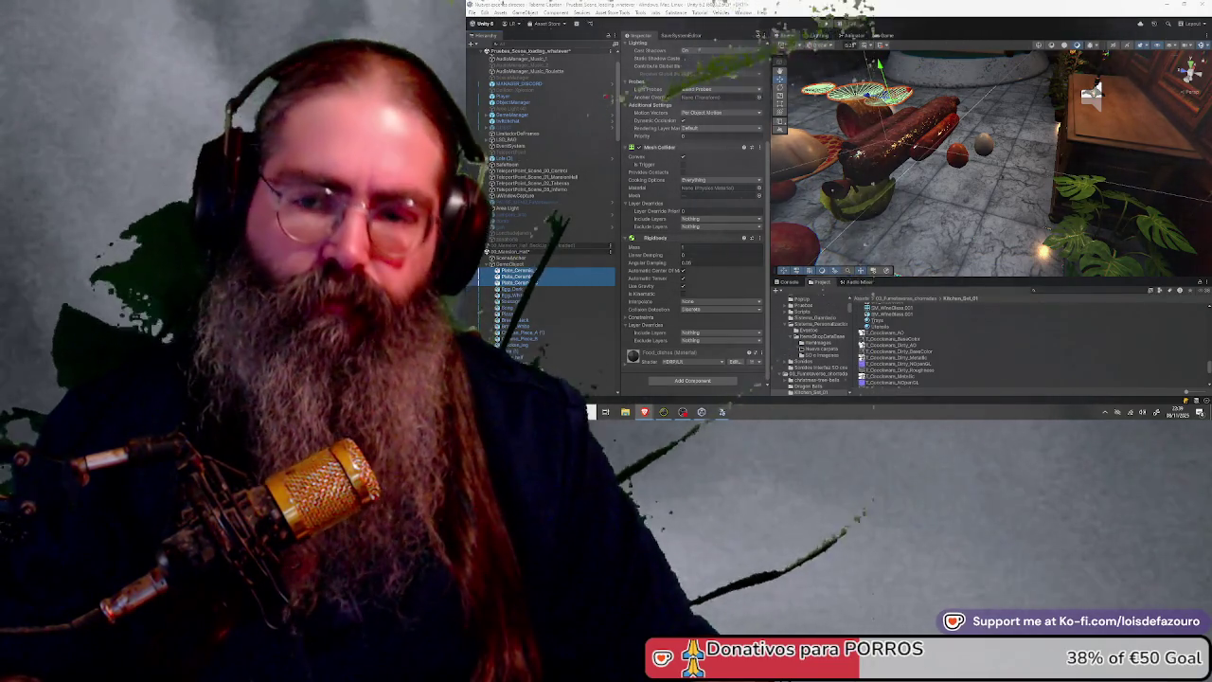
Check the colliders on the food objects and remove Cheese_Piece_B's Box Collider
{"action": "left_click", "coordinate": [530, 308]}
{"action": "left_click", "coordinate": [526, 313]}
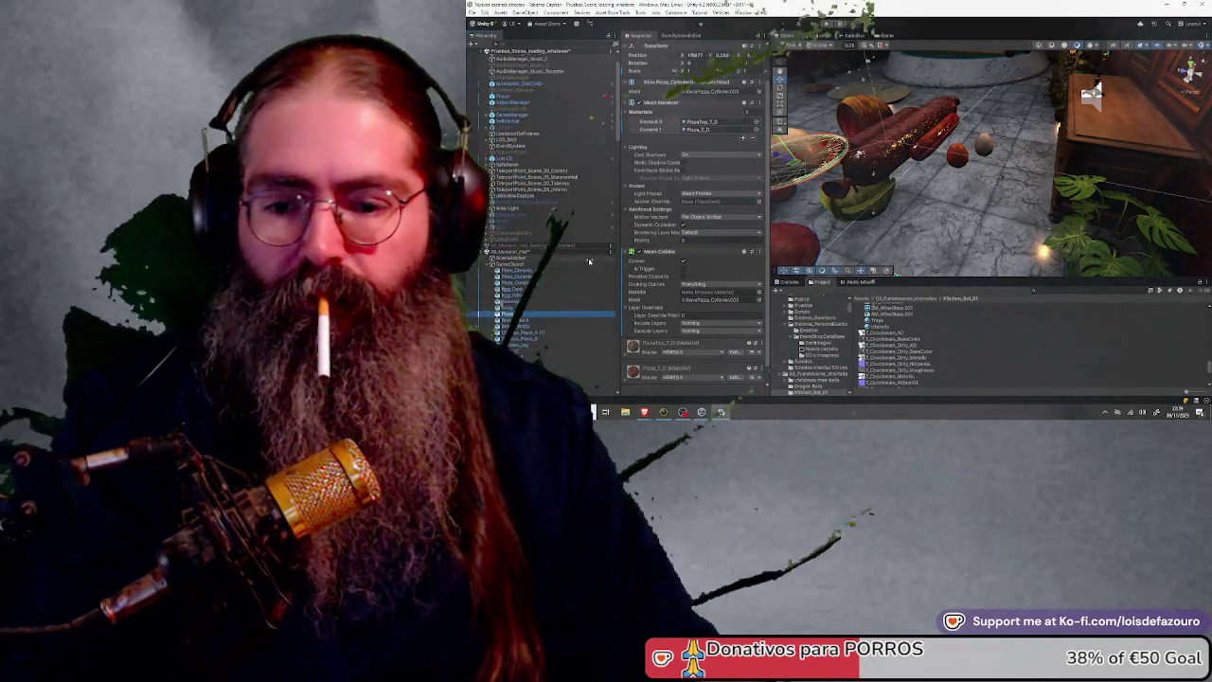
{"action": "left_click", "coordinate": [537, 320]}
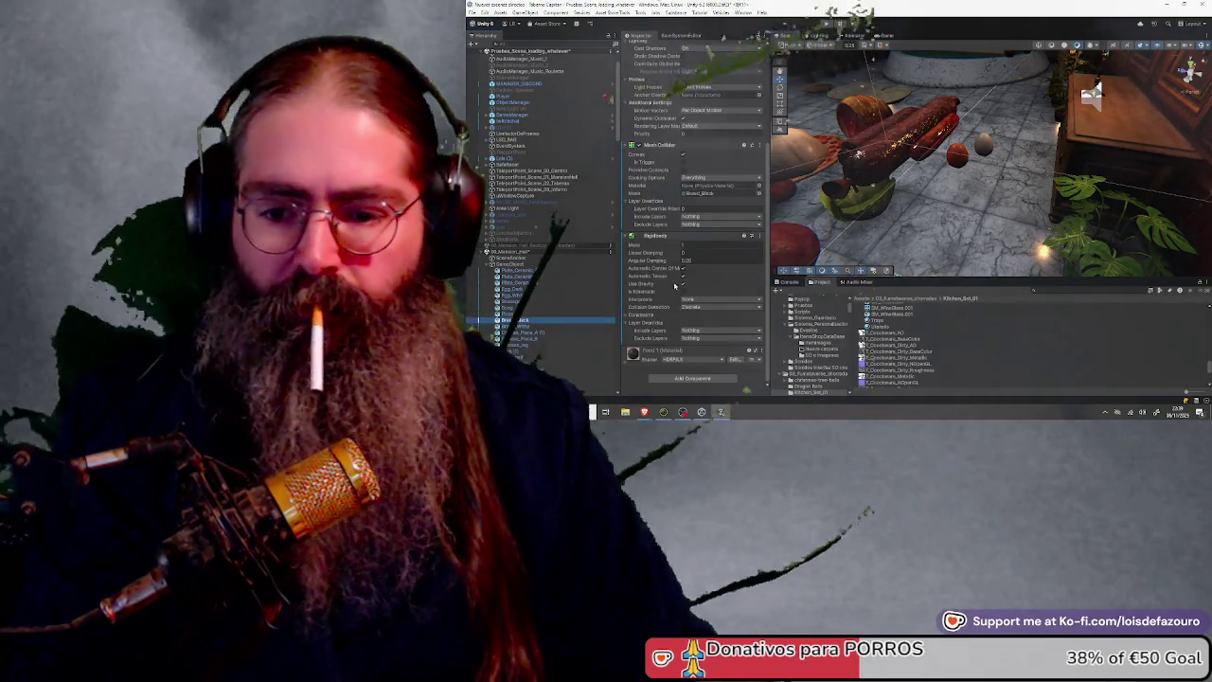
{"action": "left_click", "coordinate": [527, 327]}
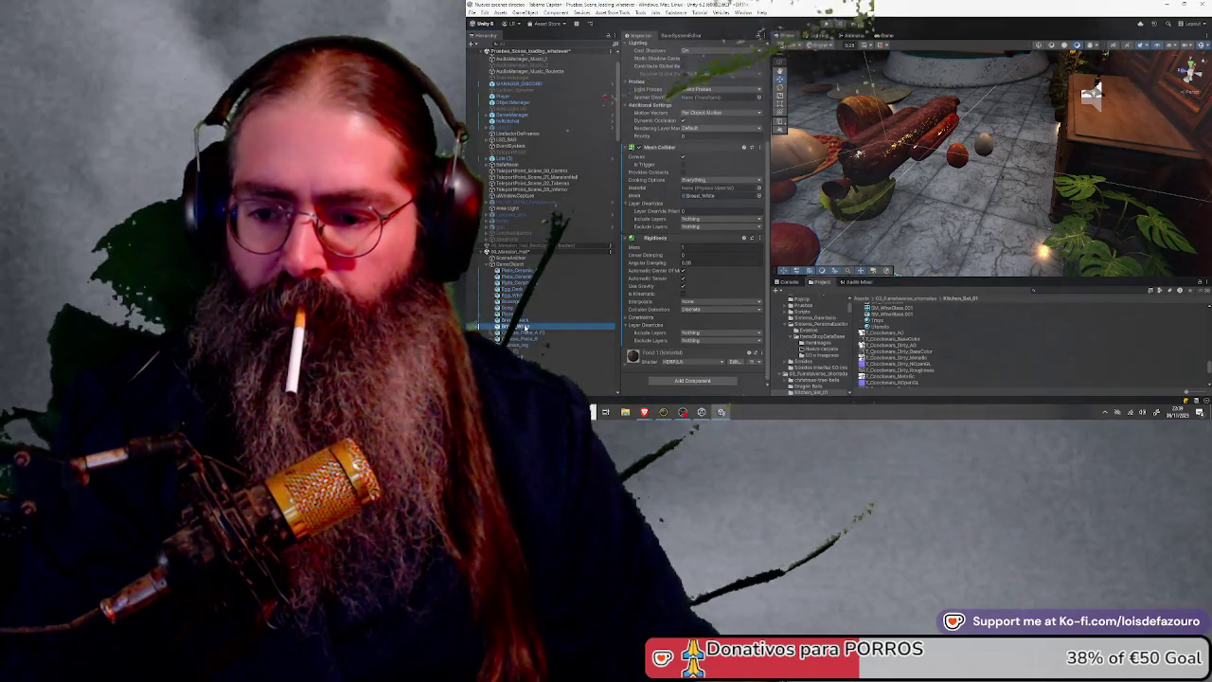
{"action": "left_click", "coordinate": [530, 332]}
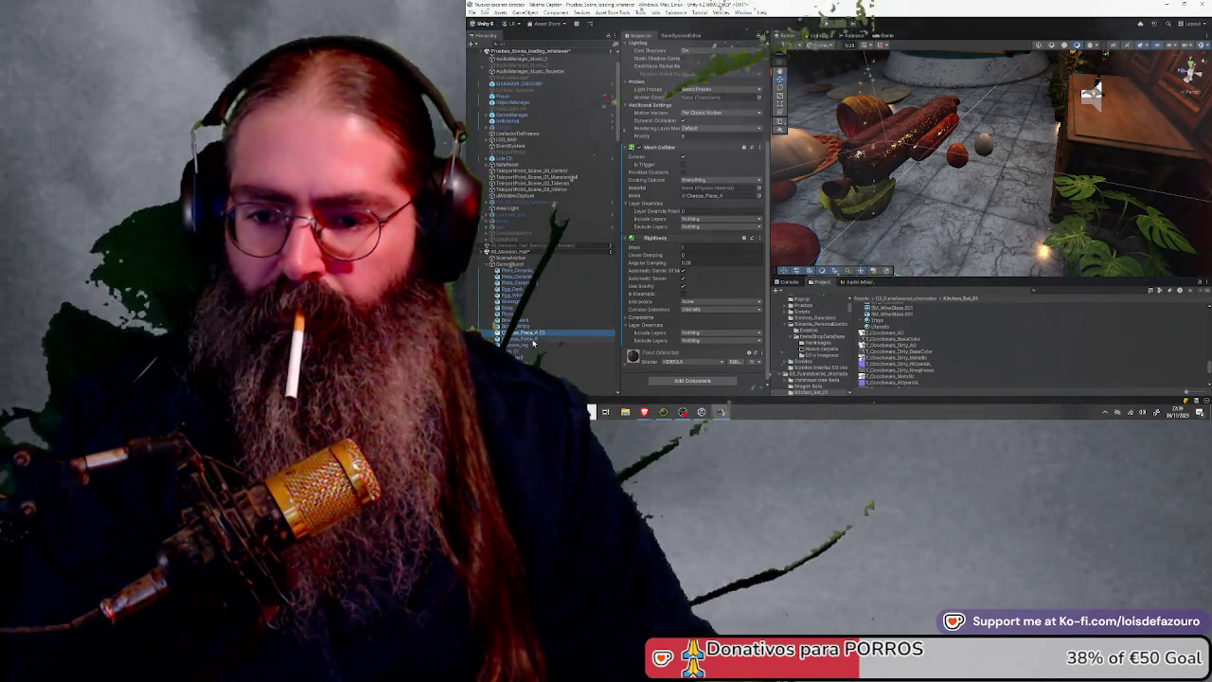
{"action": "left_click", "coordinate": [542, 339]}
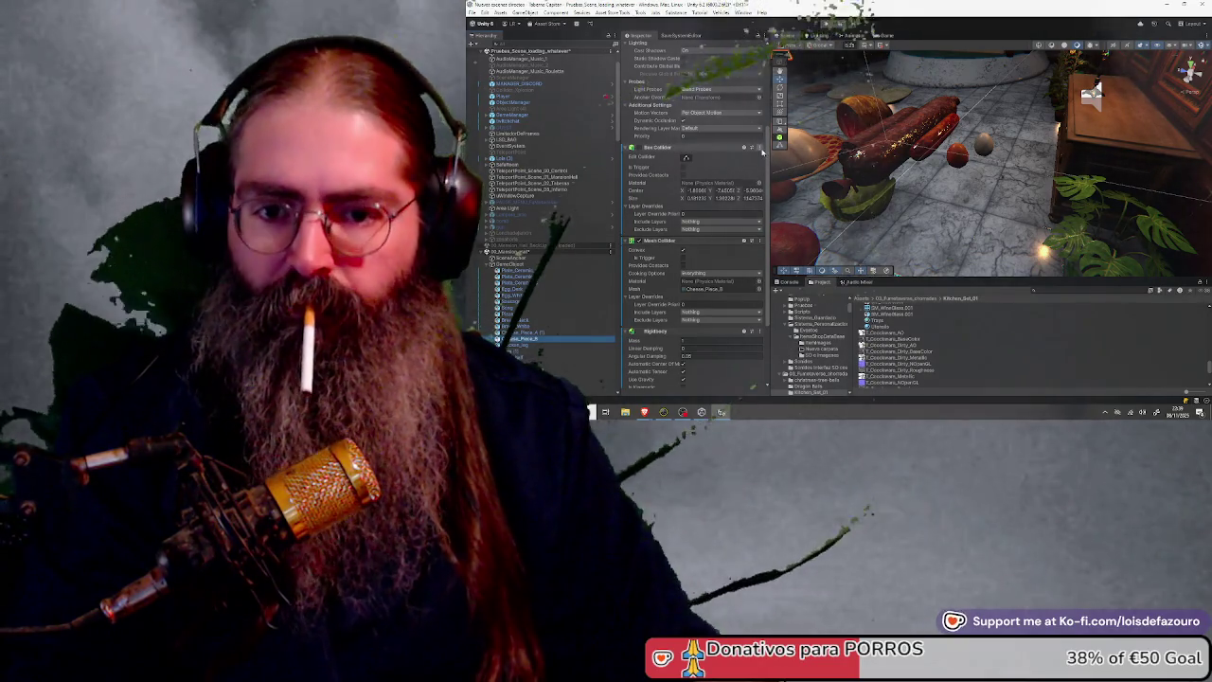
{"action": "left_click", "coordinate": [759, 147]}
{"action": "left_click", "coordinate": [777, 171]}
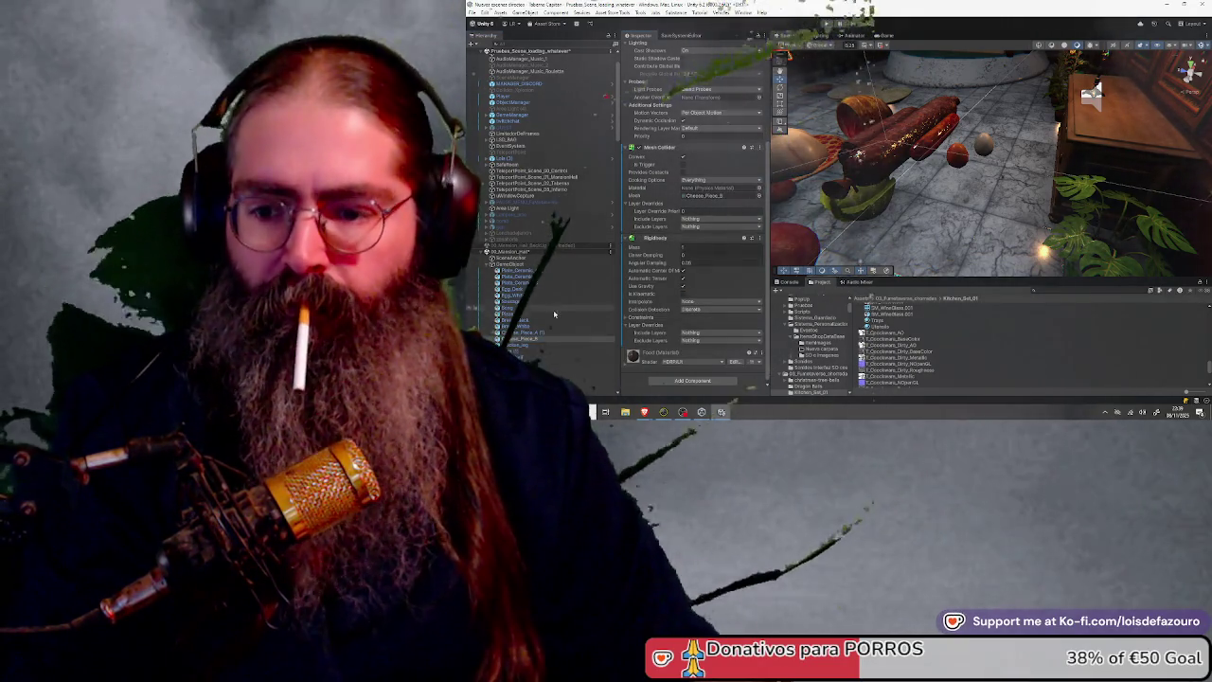
Move the bread and cheese pieces above the ceramic plates in the food group
{"action": "left_click", "coordinate": [551, 315]}
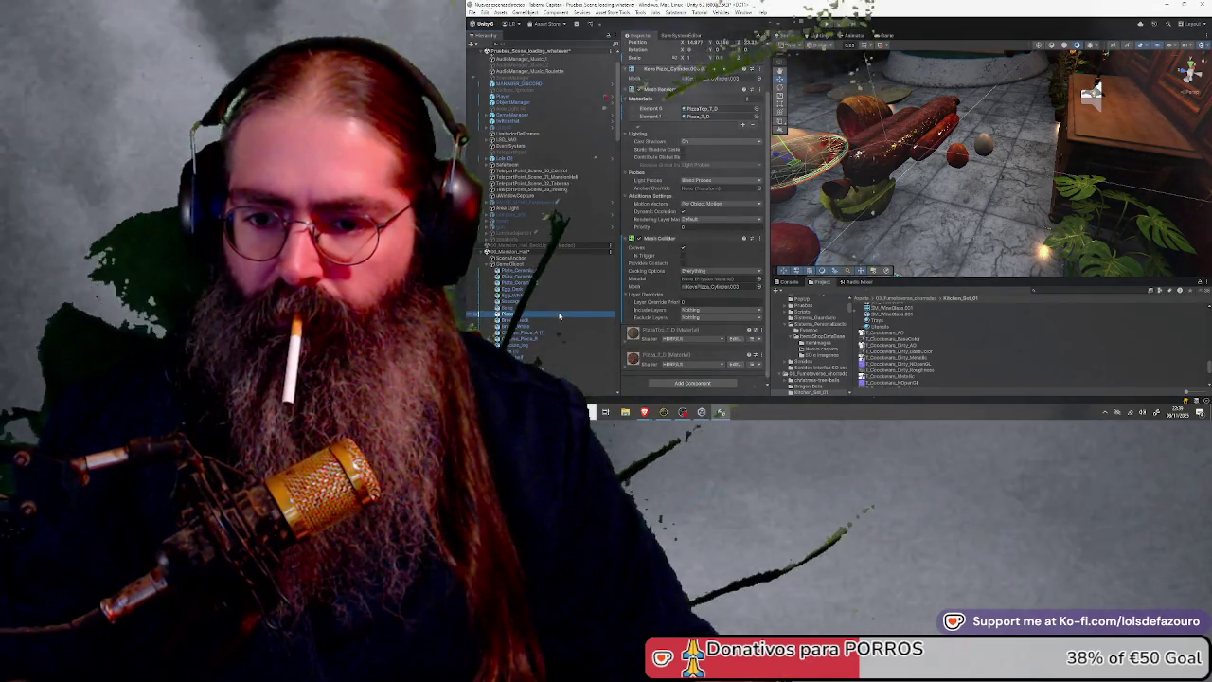
{"action": "left_click", "coordinate": [519, 321]}
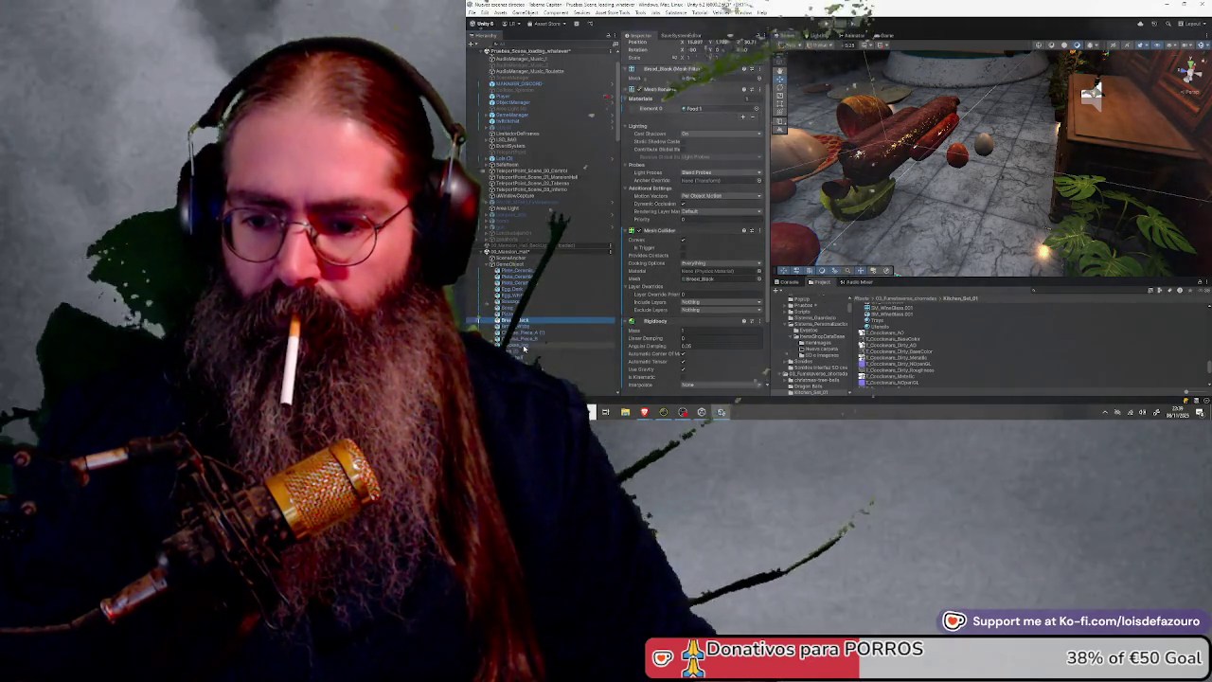
{"action": "left_click", "coordinate": [523, 346], "text": "shift"}
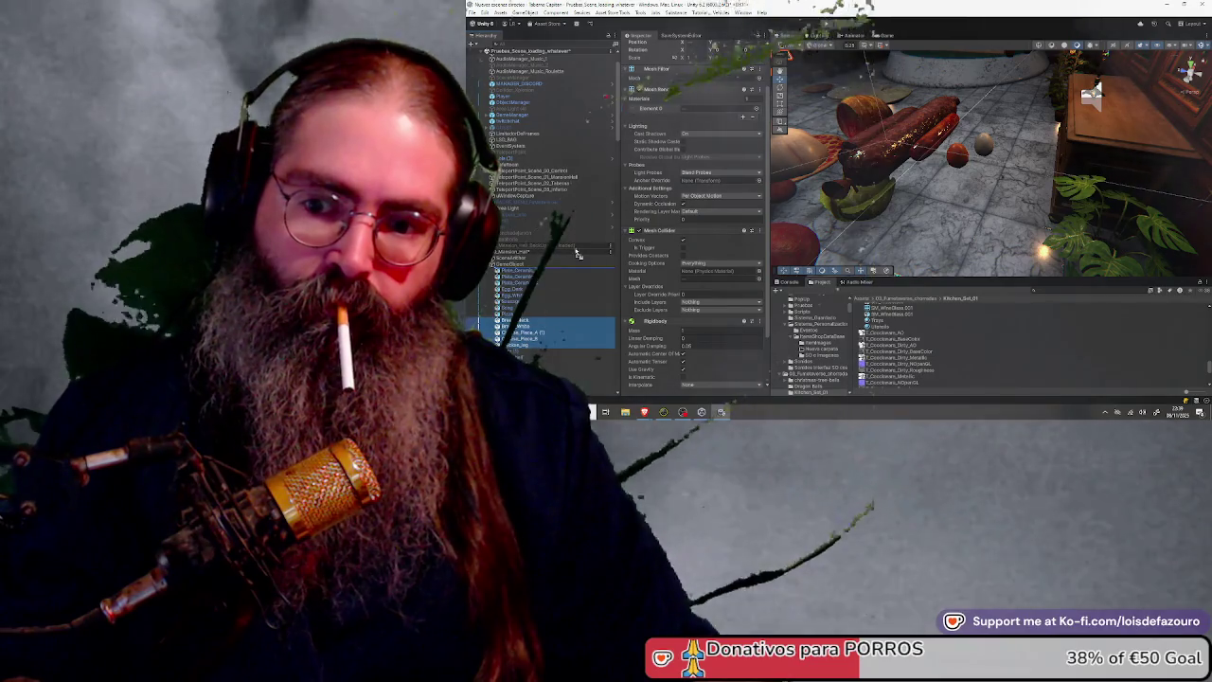
{"action": "left_click_drag", "start_coordinate": [570, 264], "coordinate": [567, 263]}
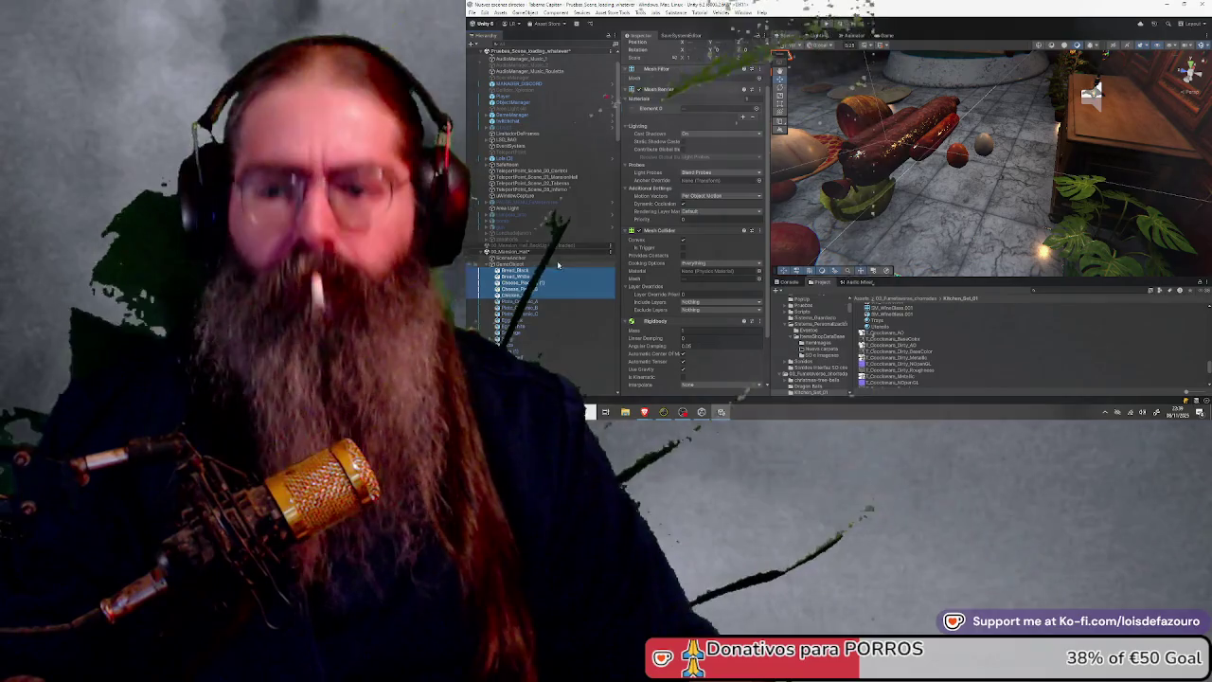
{"action": "scroll", "coordinate": [562, 284], "scroll_direction": "down", "scroll_amount": 3}
{"action": "scroll", "coordinate": [560, 306], "scroll_direction": "down", "scroll_amount": 10}
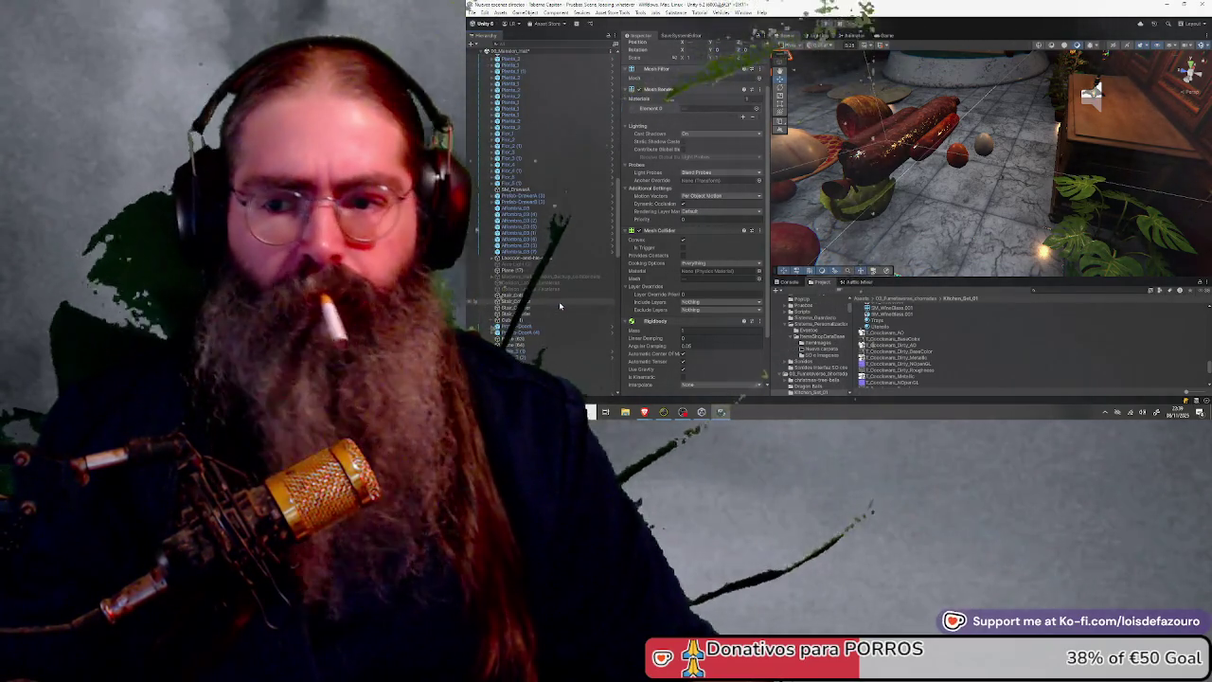
{"action": "scroll", "coordinate": [559, 301], "scroll_direction": "up", "scroll_amount": 15}
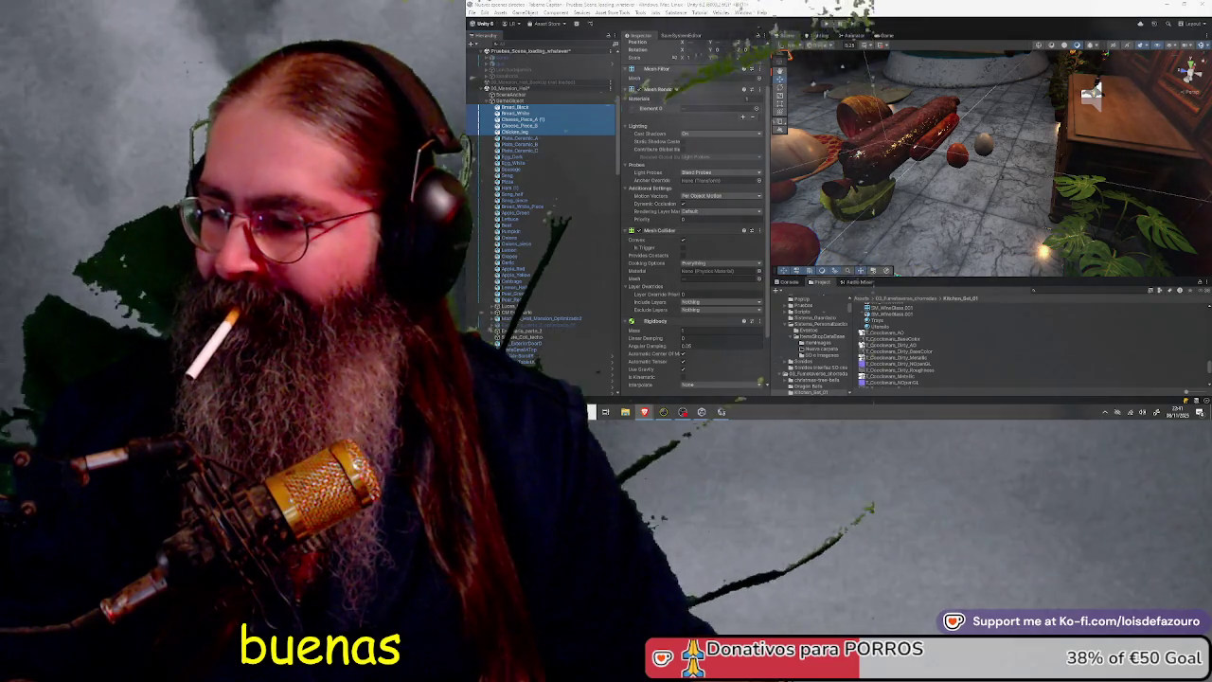
{"action": "key", "text": "alt+Tab"}
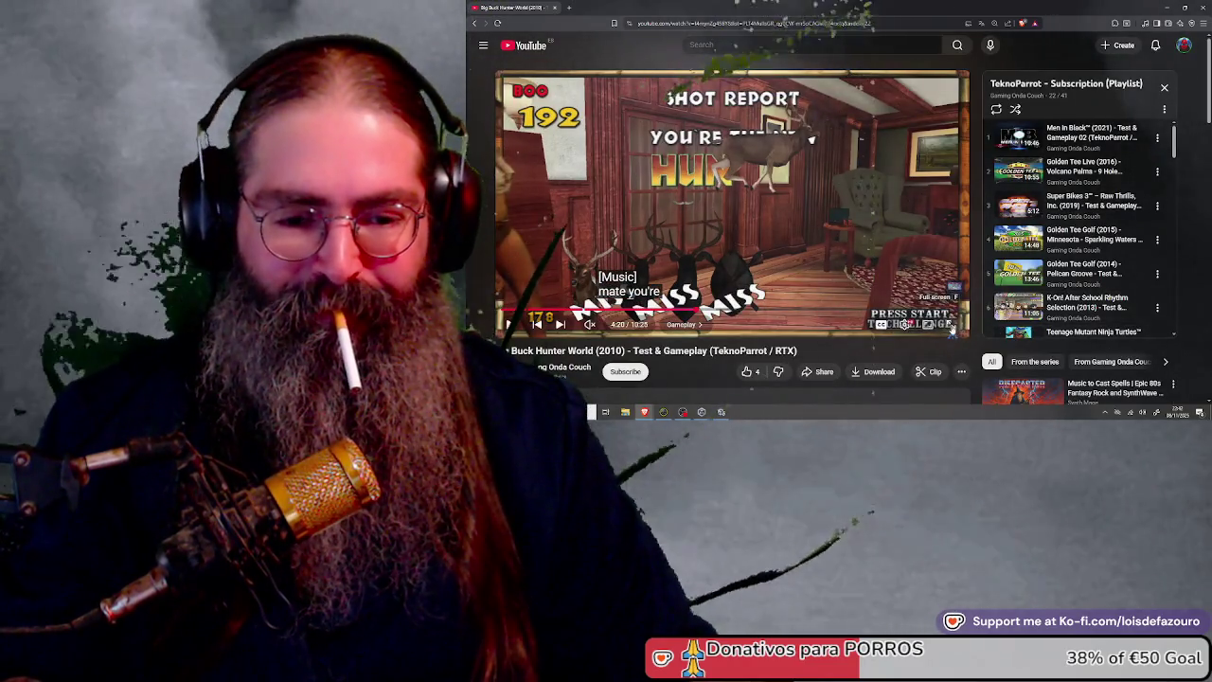
Switch the Big Buck Hunter World gameplay video to full screen
{"action": "left_click", "coordinate": [952, 325]}
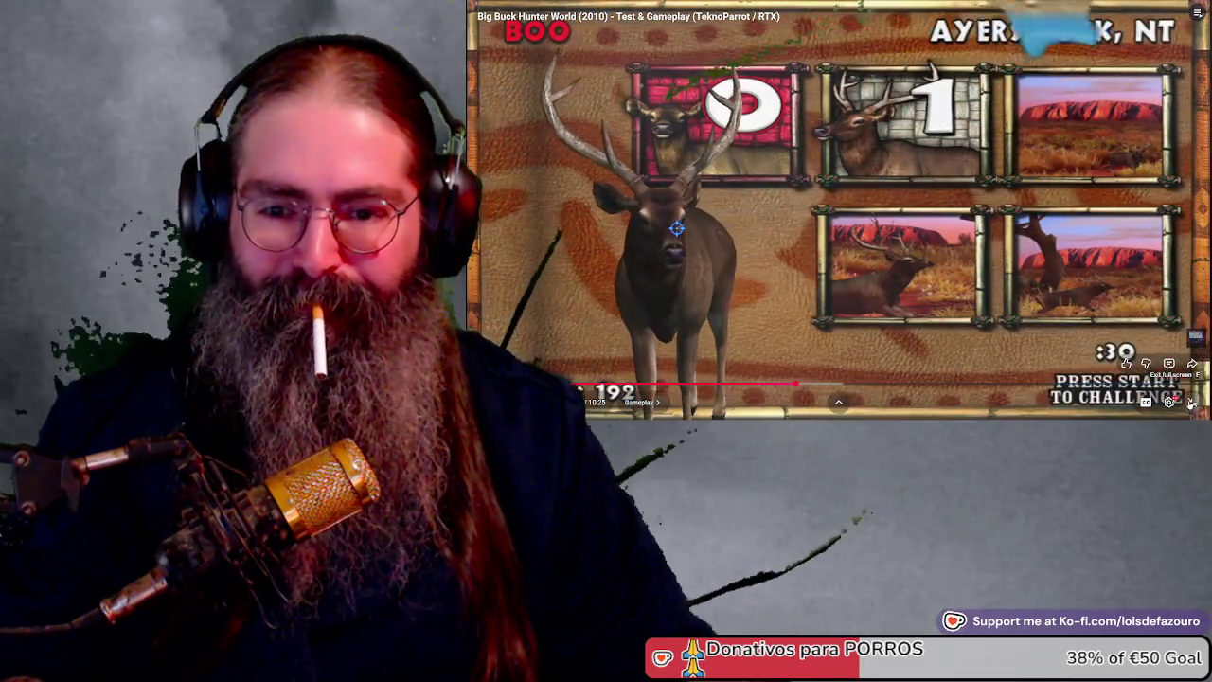
Exit full-screen playback and switch back to the Unity editor
{"action": "left_click", "coordinate": [1192, 402]}
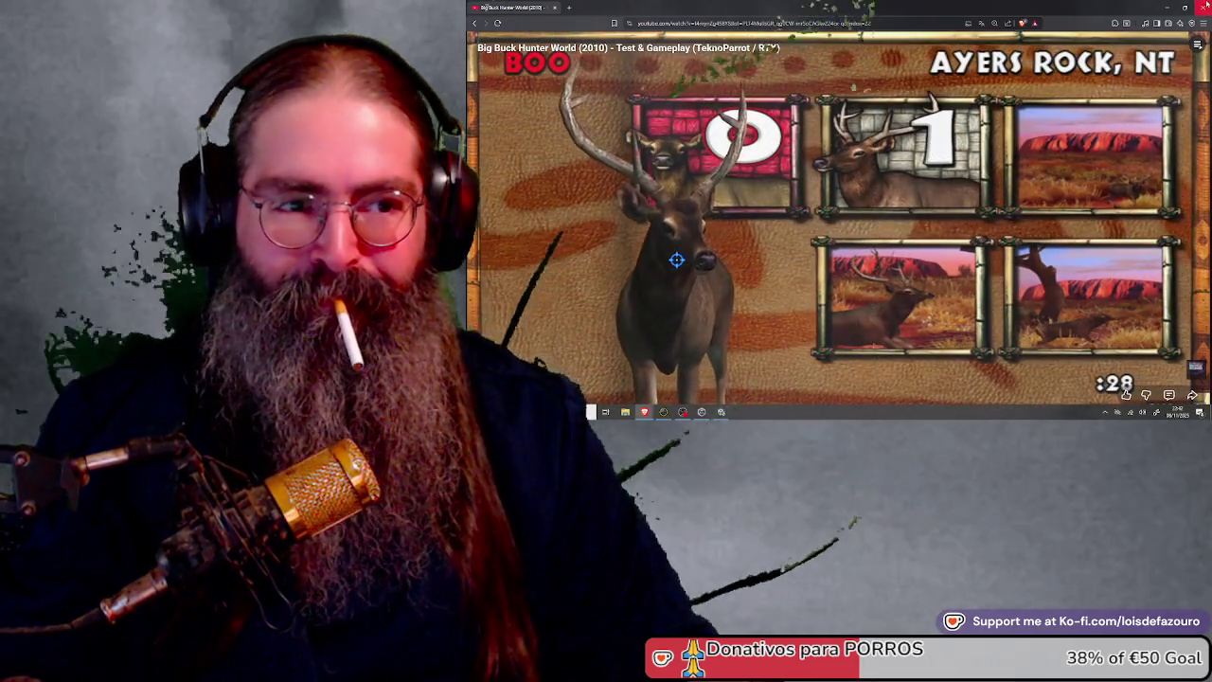
{"action": "key", "text": "alt+Tab"}
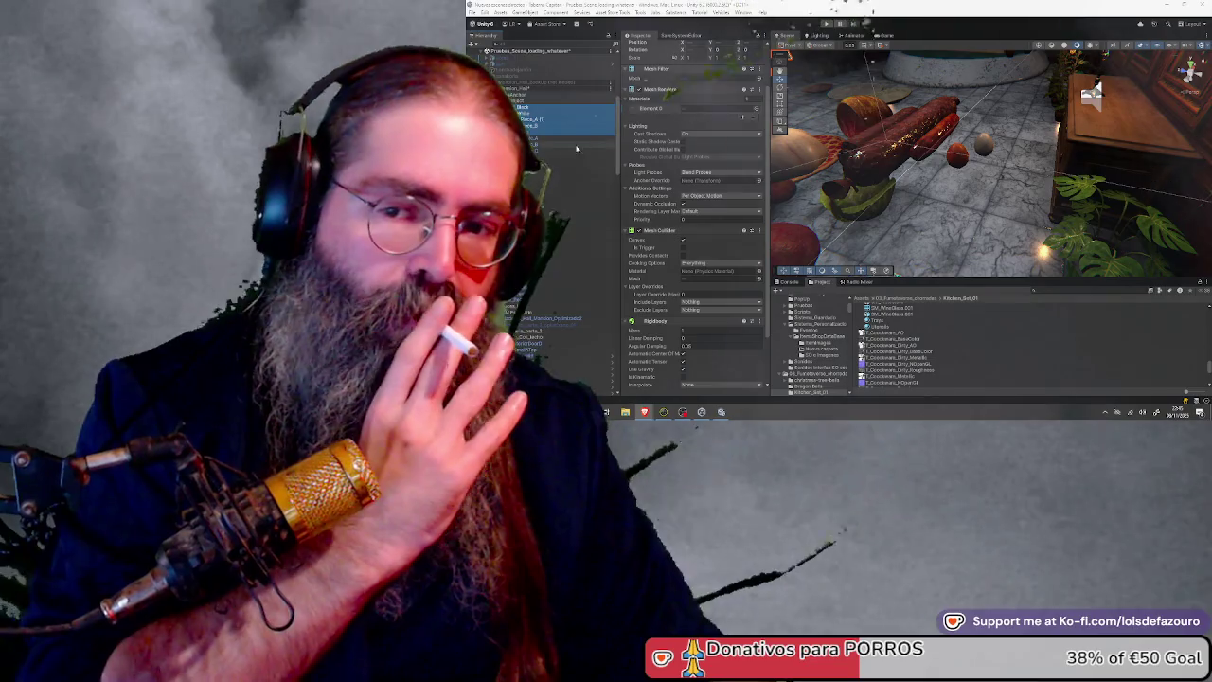
Check Plate_Ceramic_A, Egg_White and Sausage, then move Ham (1) higher in the list
{"action": "left_click", "coordinate": [519, 138]}
{"action": "key", "text": "Down"}
{"action": "key", "text": "Down"}
{"action": "key", "text": "Down"}
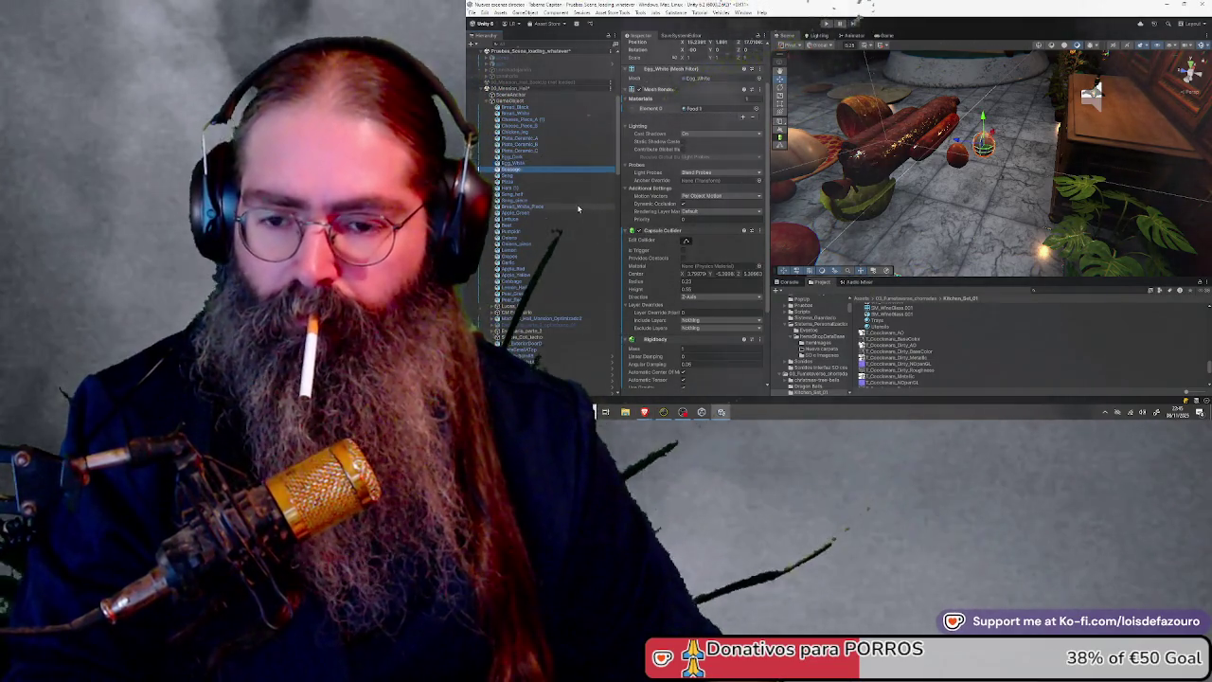
{"action": "key", "text": "Down"}
{"action": "key", "text": "Down"}
{"action": "key", "text": "Down"}
{"action": "key", "text": "Down"}
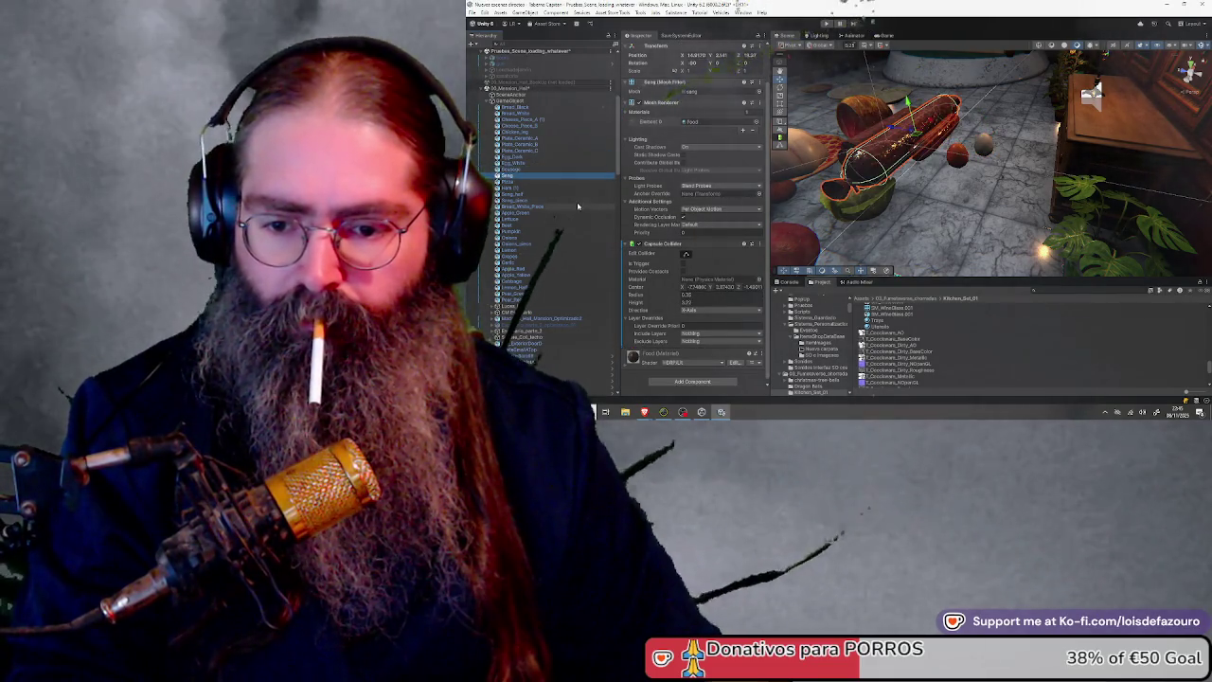
{"action": "left_click", "coordinate": [539, 190]}
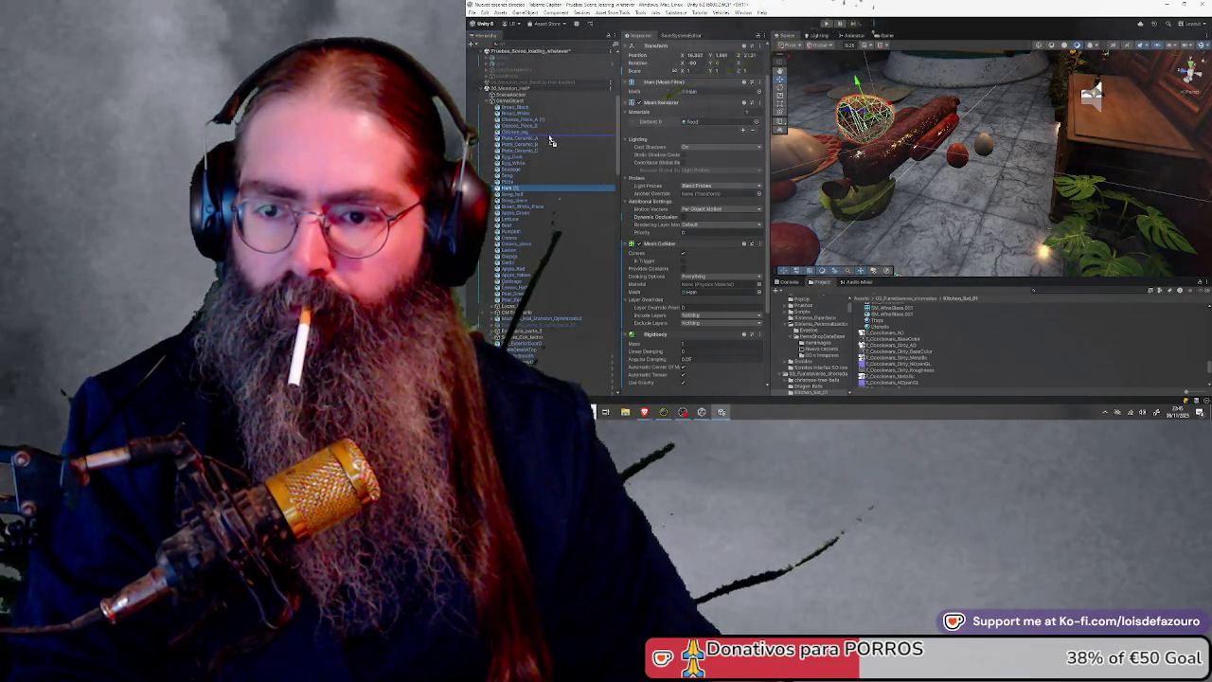
{"action": "left_click_drag", "start_coordinate": [550, 140], "coordinate": [553, 139]}
Place Bread_White_Piece directly under Bread_White in the Hierarchy
{"action": "left_click", "coordinate": [536, 182]}
{"action": "key", "text": "Down"}
{"action": "key", "text": "Down"}
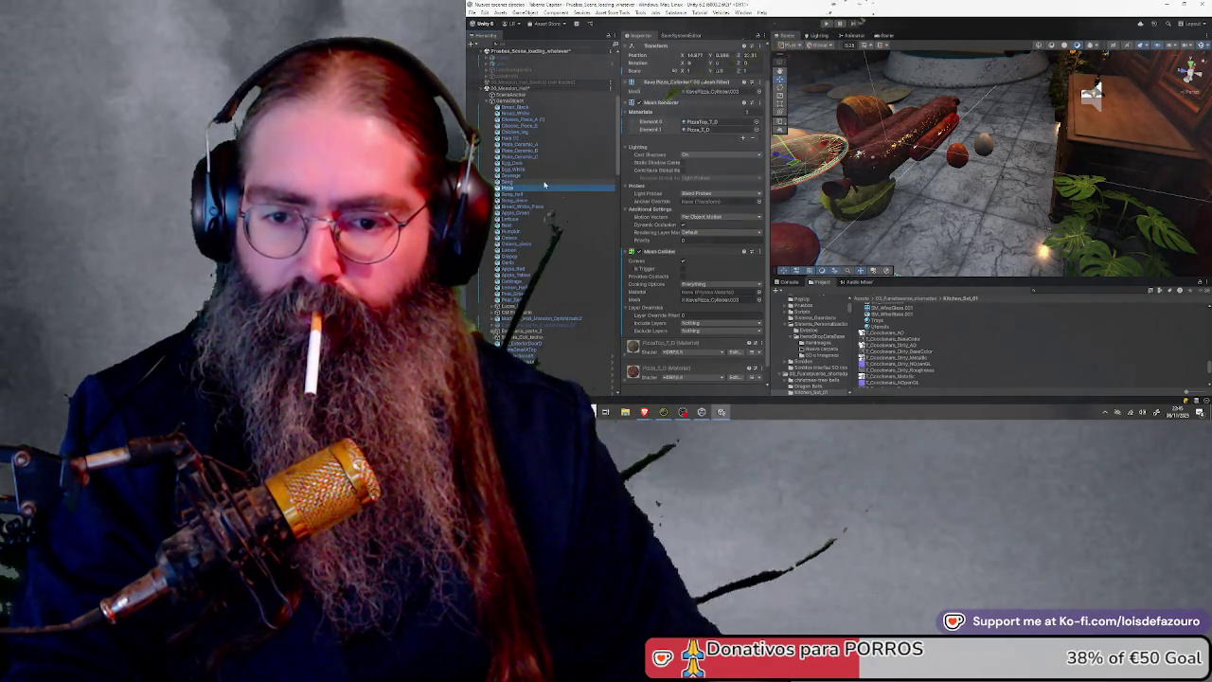
{"action": "key", "text": "Down"}
{"action": "key", "text": "Down"}
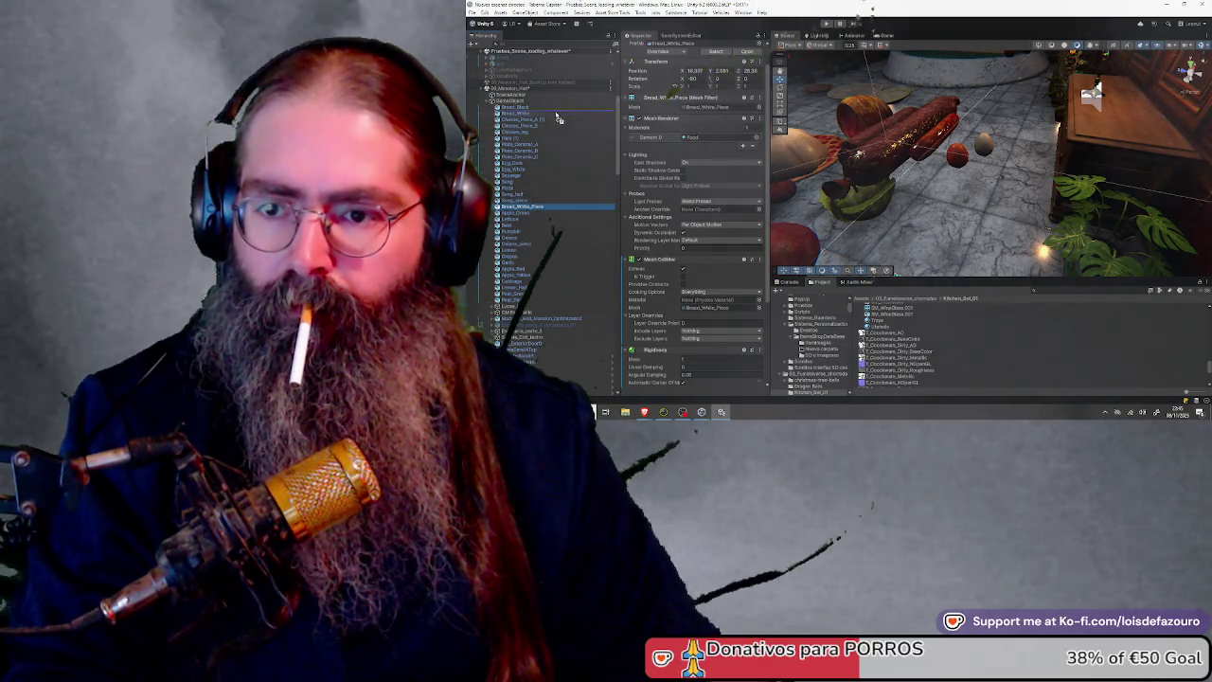
{"action": "left_click_drag", "start_coordinate": [550, 205], "coordinate": [549, 116]}
Remove the Box Colliders from Lettuce and Pumpkin, leaving their Mesh Colliders
{"action": "left_click", "coordinate": [548, 218]}
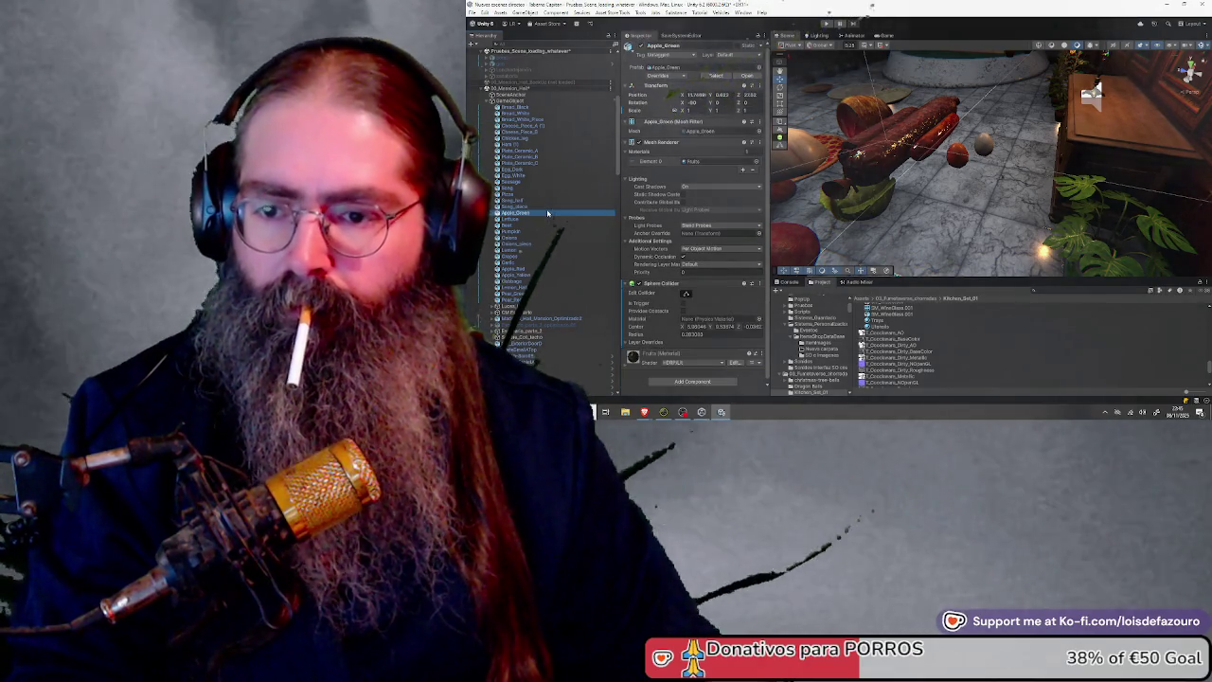
{"action": "scroll", "coordinate": [711, 274], "scroll_direction": "down", "scroll_amount": 5}
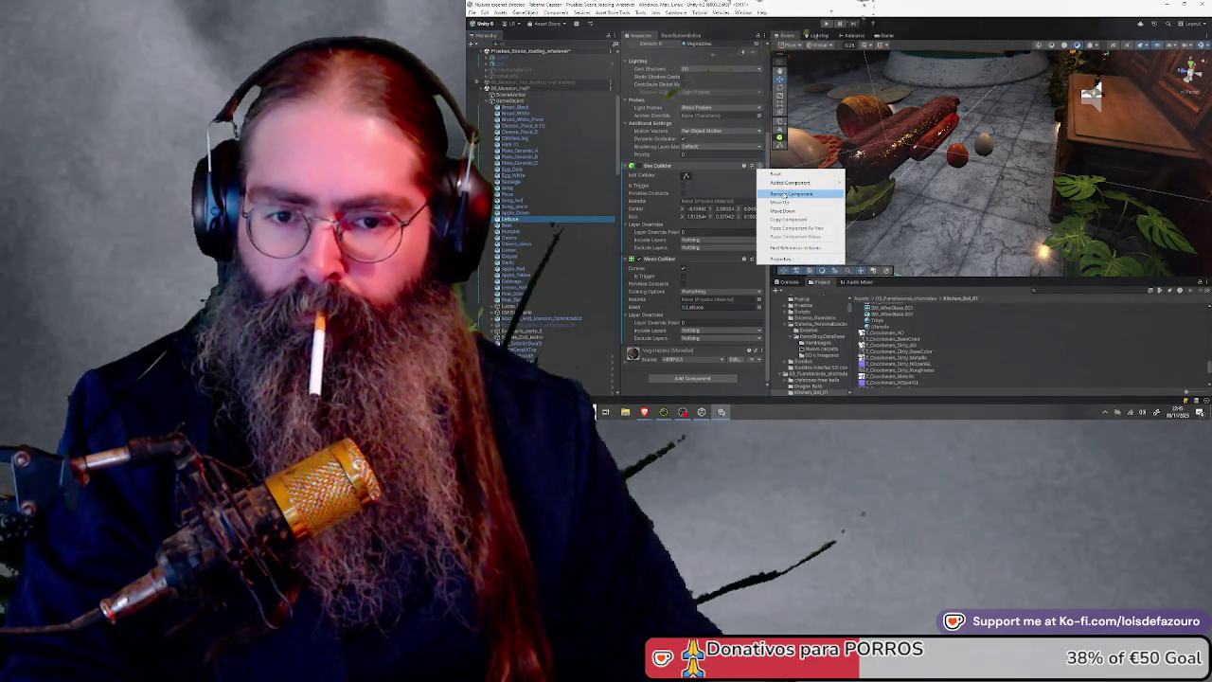
{"action": "left_click", "coordinate": [792, 194]}
{"action": "left_click", "coordinate": [540, 227]}
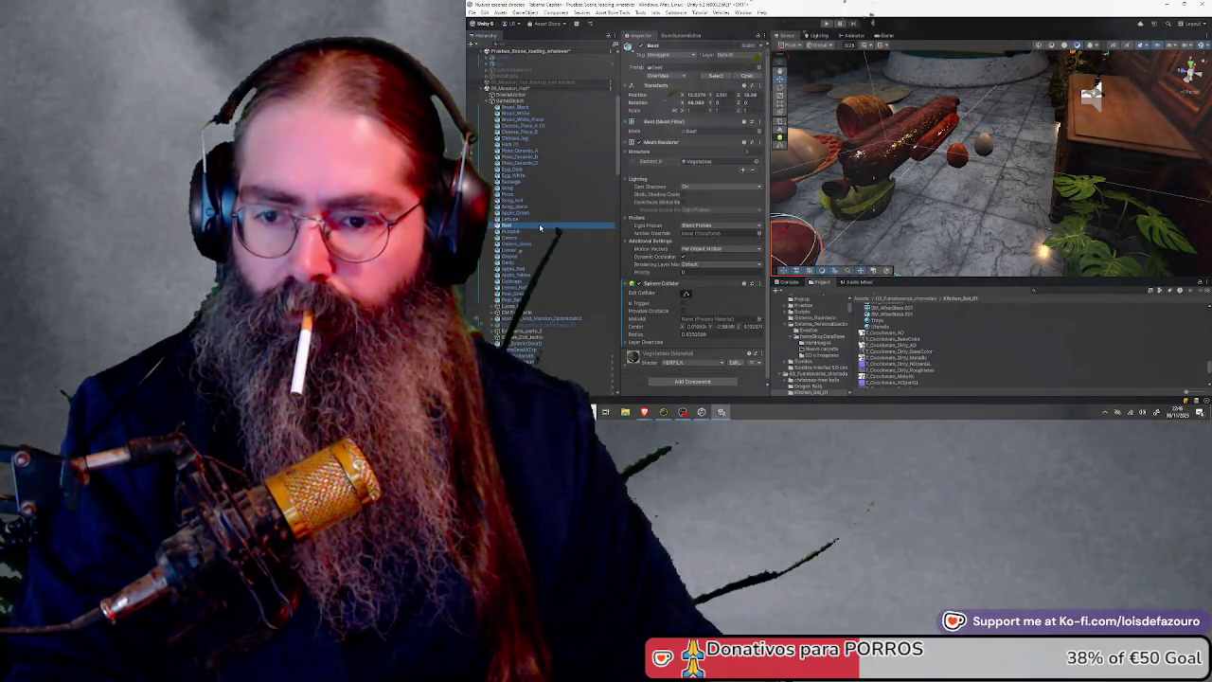
{"action": "key", "text": "Down"}
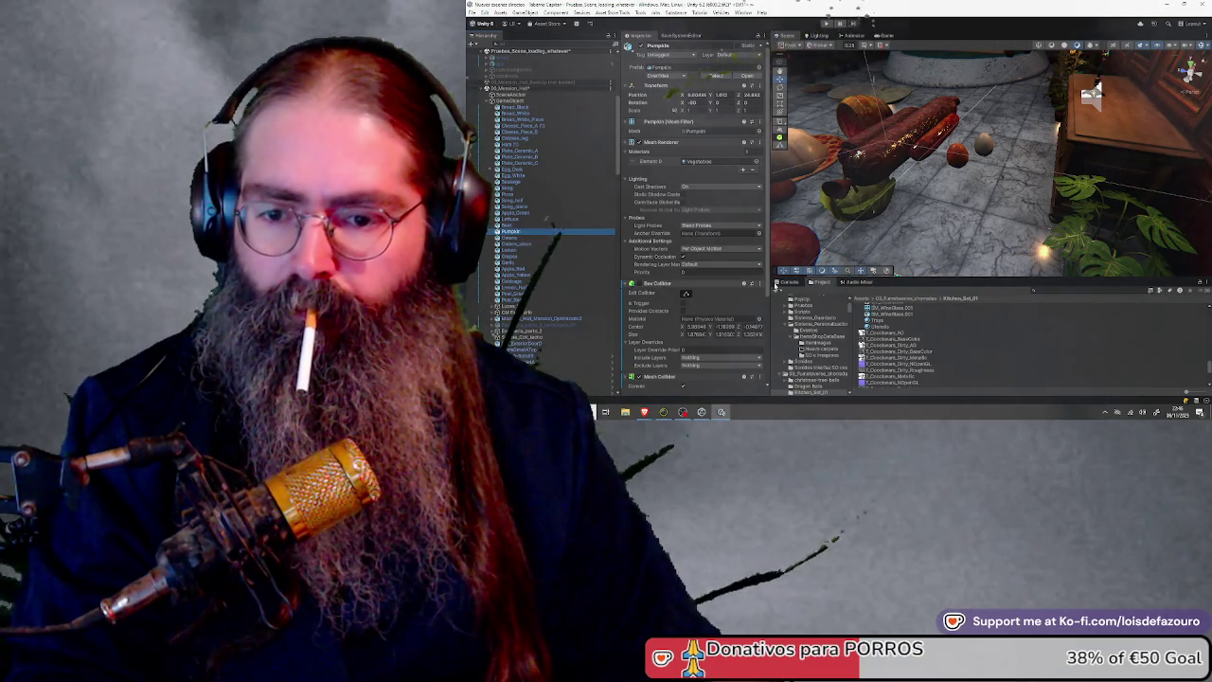
{"action": "left_click", "coordinate": [758, 283]}
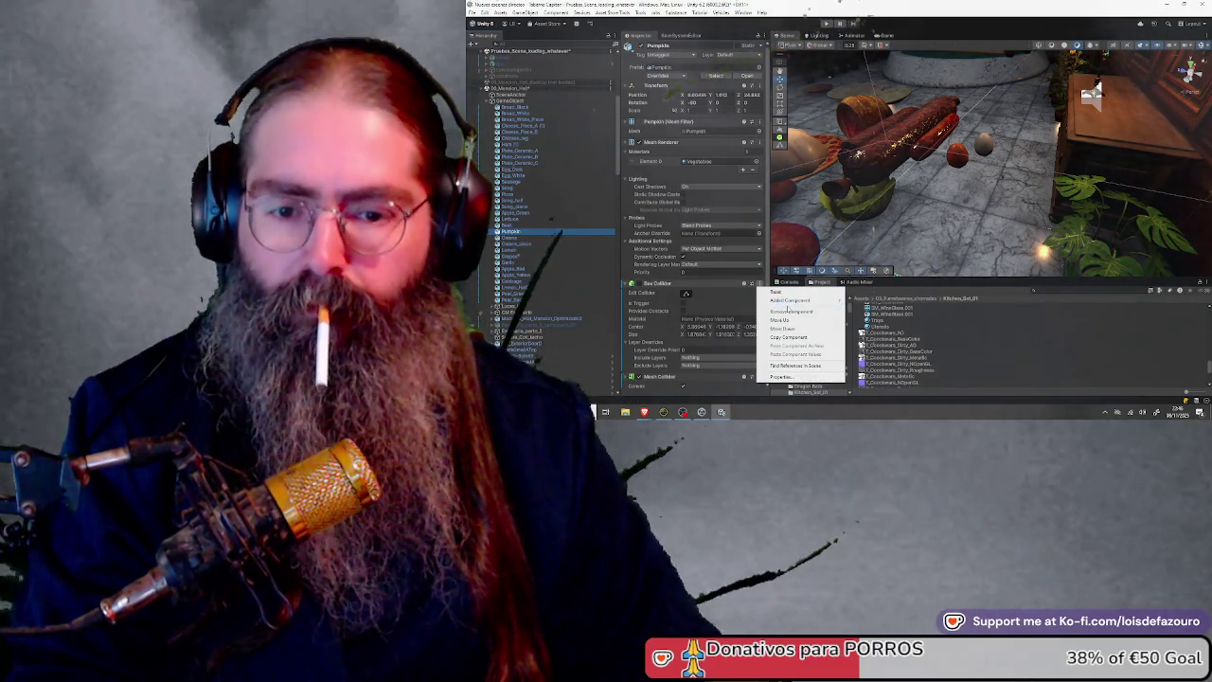
{"action": "left_click", "coordinate": [788, 311]}
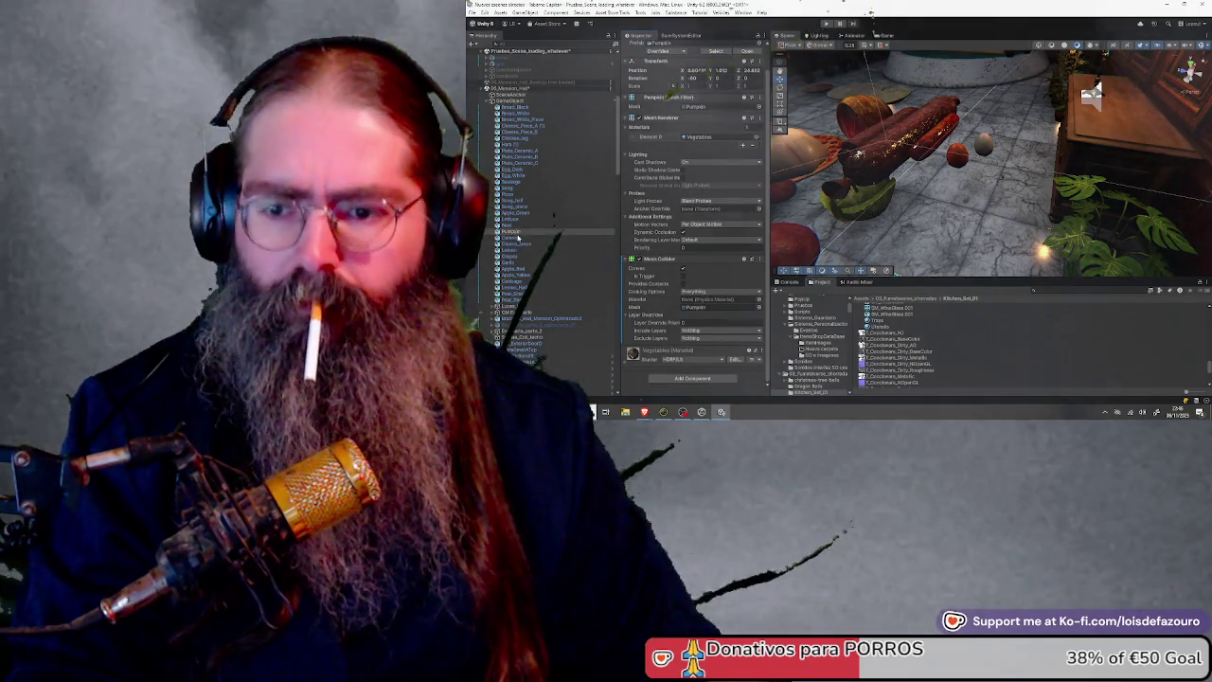
Check colliders on Onions, Grapes, Garlic, Lemon_Half and the pears, then select Egg_Dark through Pear_Red
{"action": "left_click", "coordinate": [518, 238]}
{"action": "key", "text": "Down"}
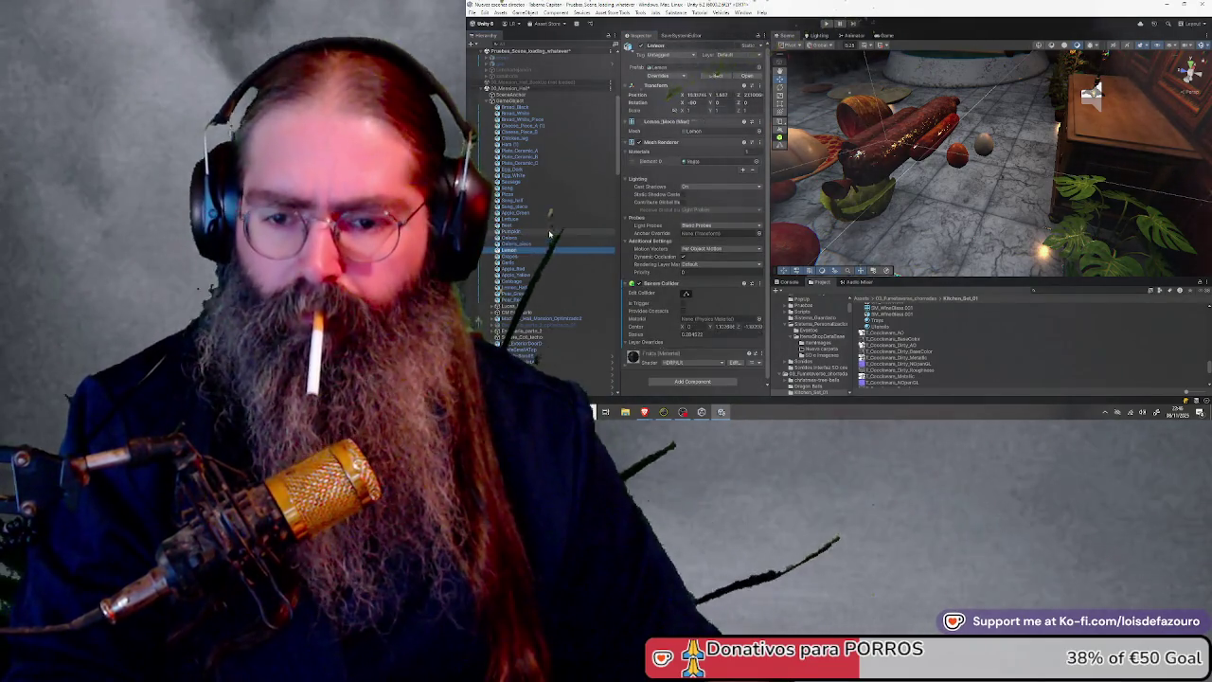
{"action": "key", "text": "Down"}
{"action": "scroll", "coordinate": [691, 292], "scroll_direction": "down", "scroll_amount": 3}
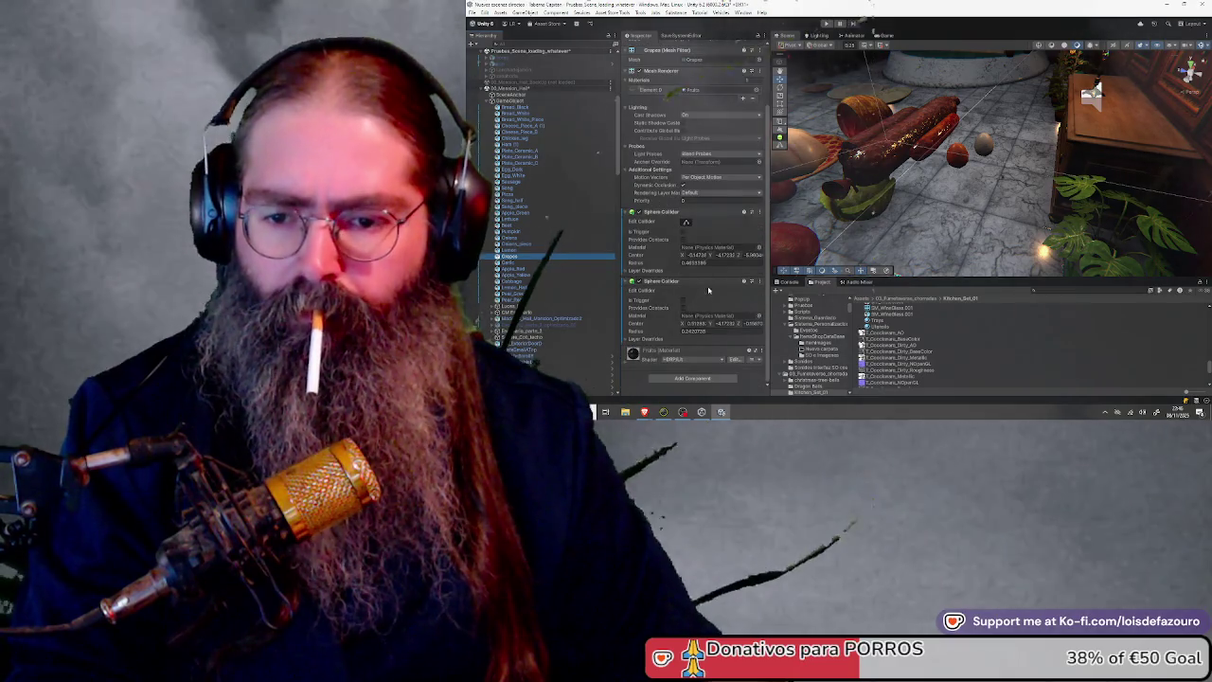
{"action": "left_click", "coordinate": [549, 261]}
{"action": "key", "text": "Down"}
{"action": "key", "text": "Down"}
{"action": "key", "text": "Down"}
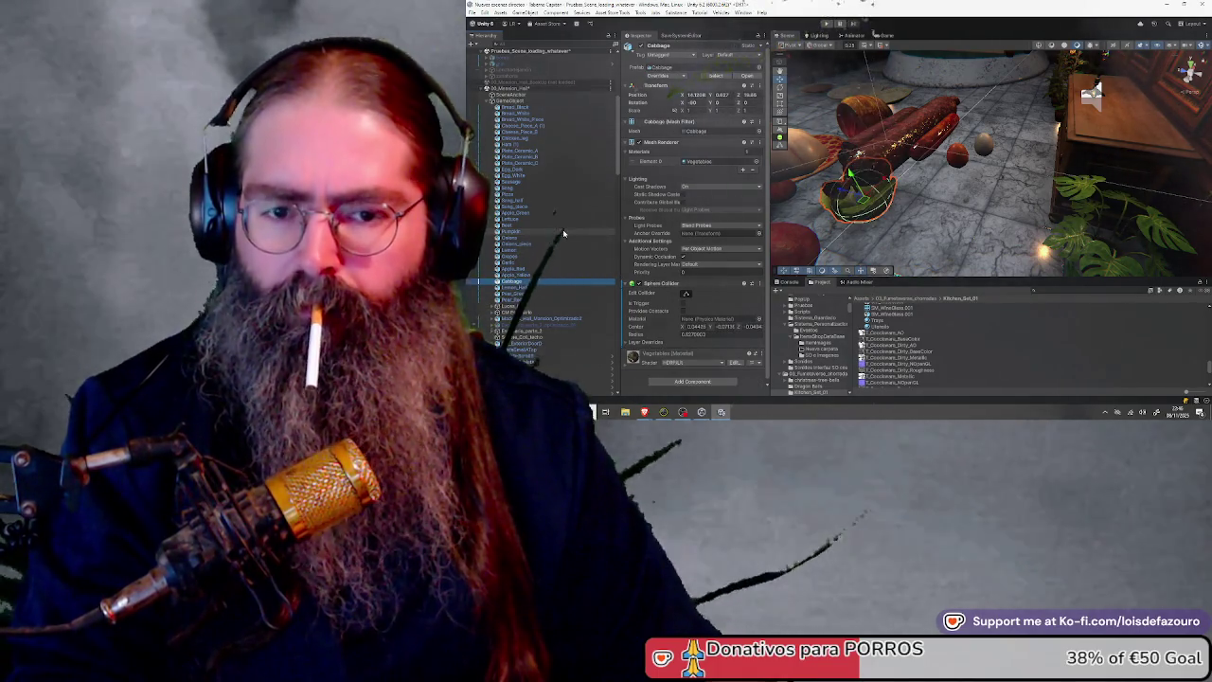
{"action": "key", "text": "Down"}
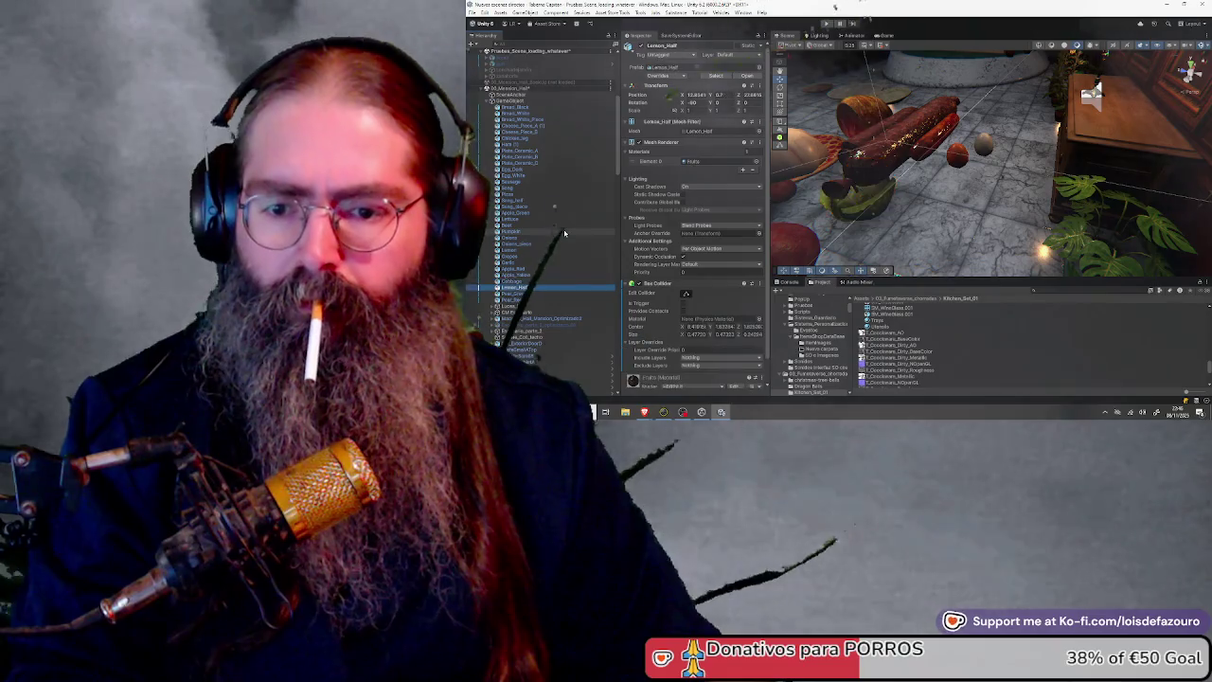
{"action": "key", "text": "Down"}
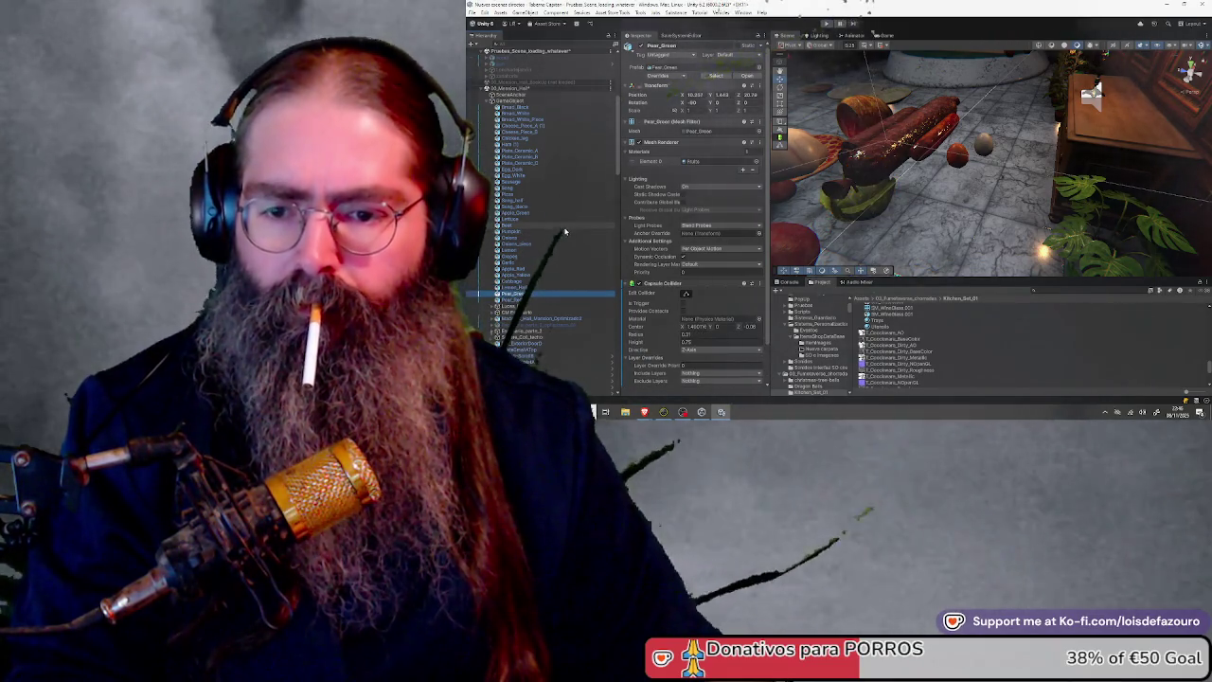
{"action": "scroll", "coordinate": [687, 260], "scroll_direction": "down", "scroll_amount": 2}
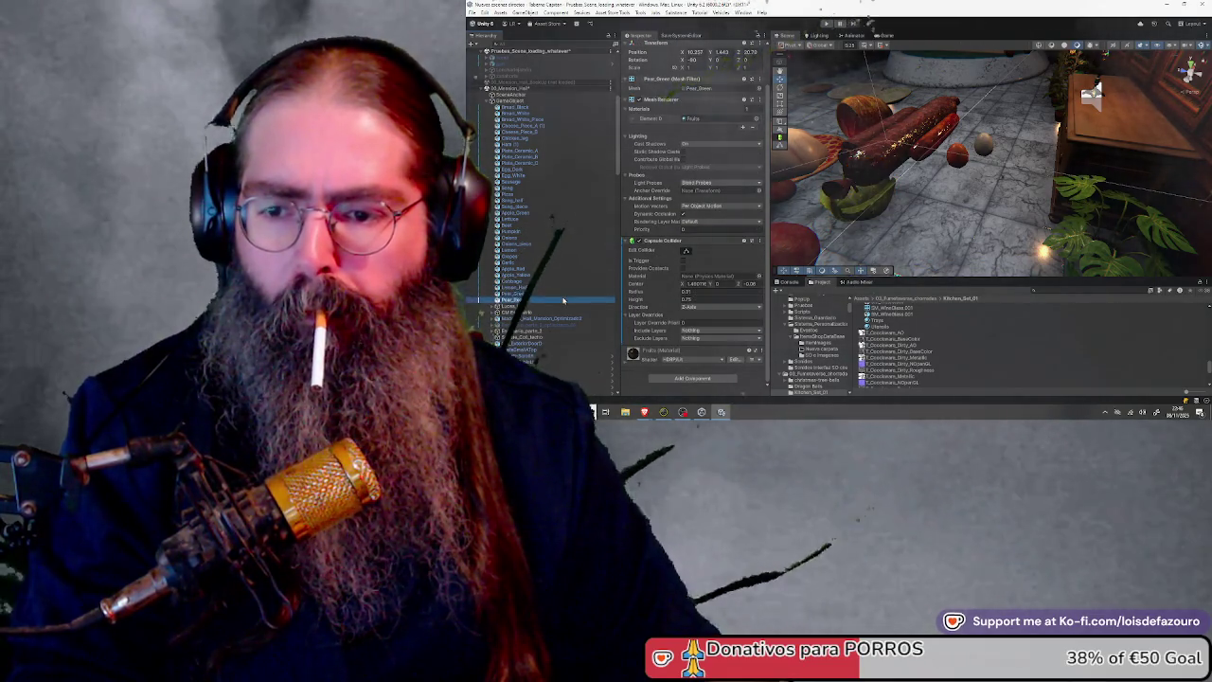
{"action": "scroll", "coordinate": [532, 191], "scroll_direction": "up", "scroll_amount": 1}
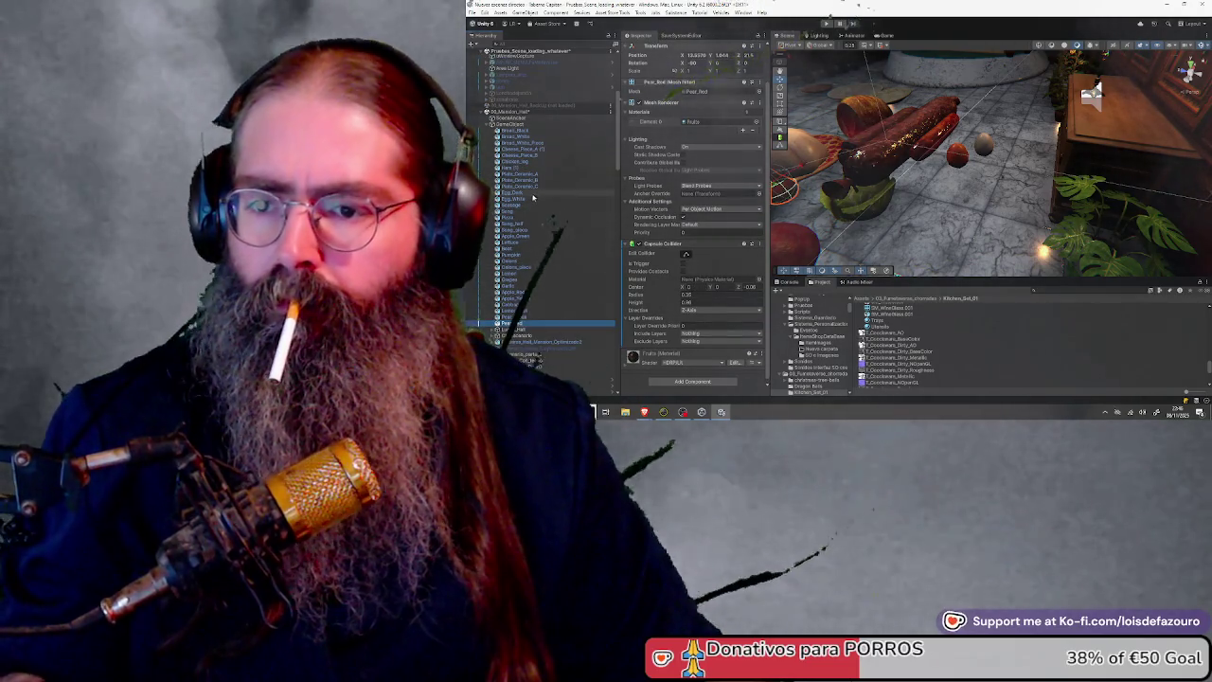
{"action": "left_click", "coordinate": [534, 194], "text": "shift"}
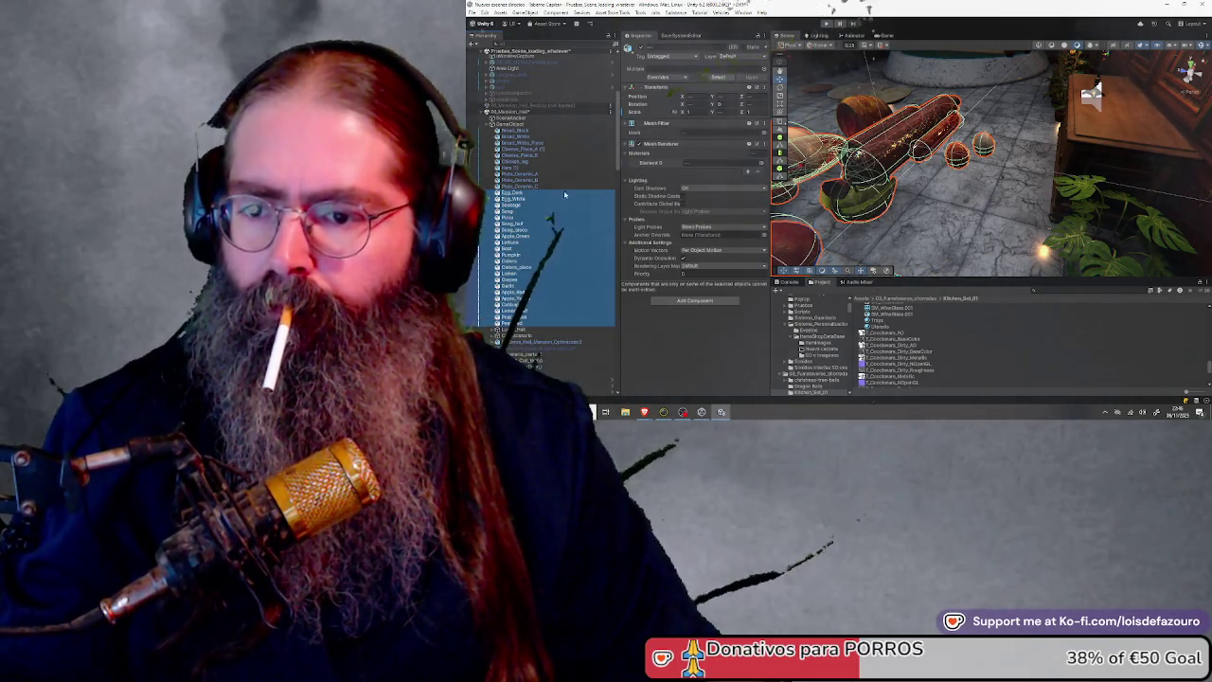
Select the food props from Sausage down to Apple_Green and add a Rigidbody to all of them
{"action": "left_click", "coordinate": [514, 193]}
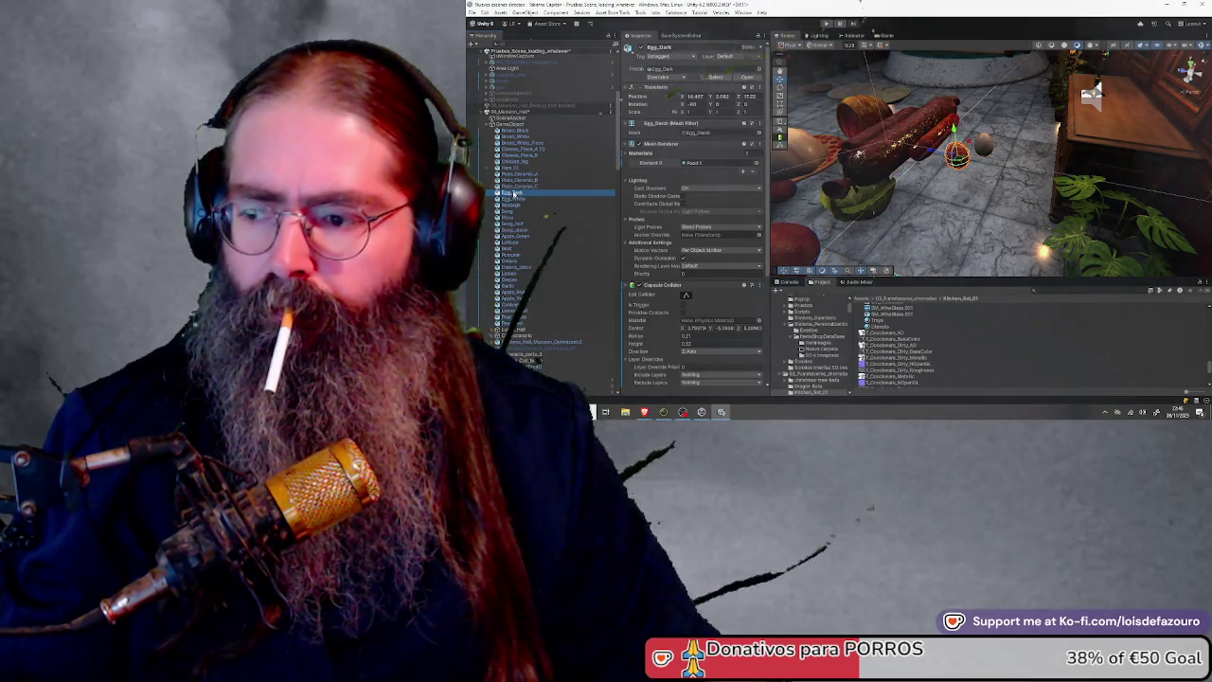
{"action": "scroll", "coordinate": [684, 260], "scroll_direction": "down", "scroll_amount": 4}
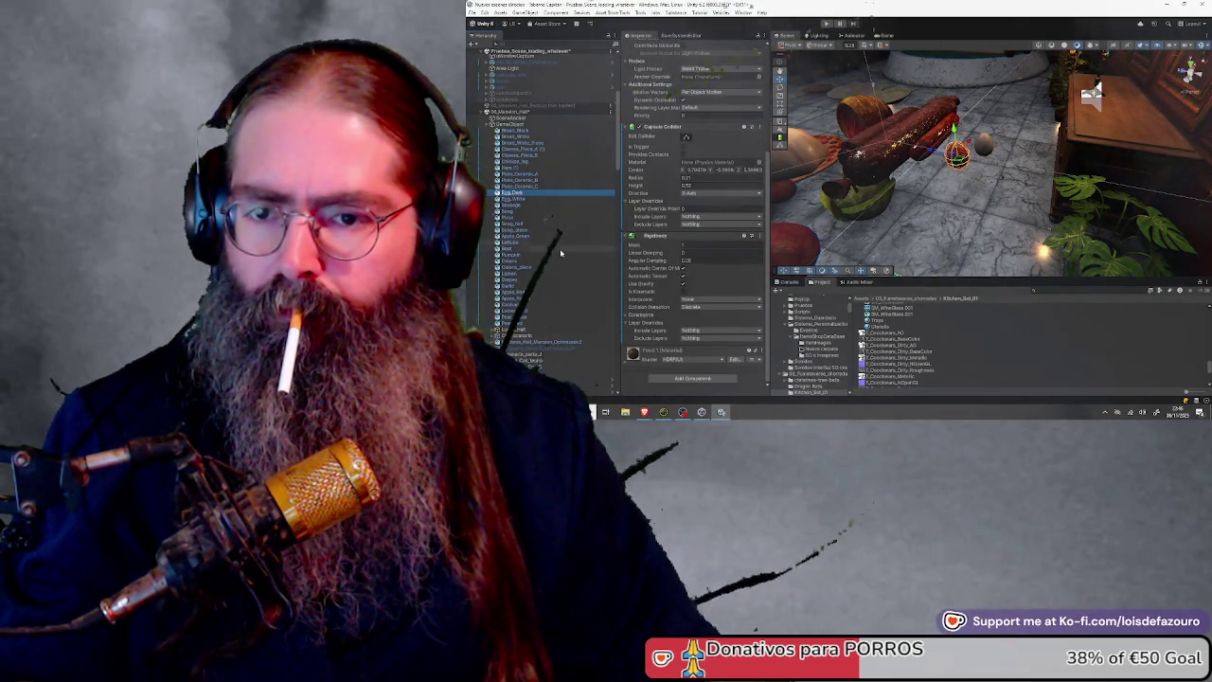
{"action": "left_click", "coordinate": [533, 200]}
{"action": "left_click", "coordinate": [532, 206]}
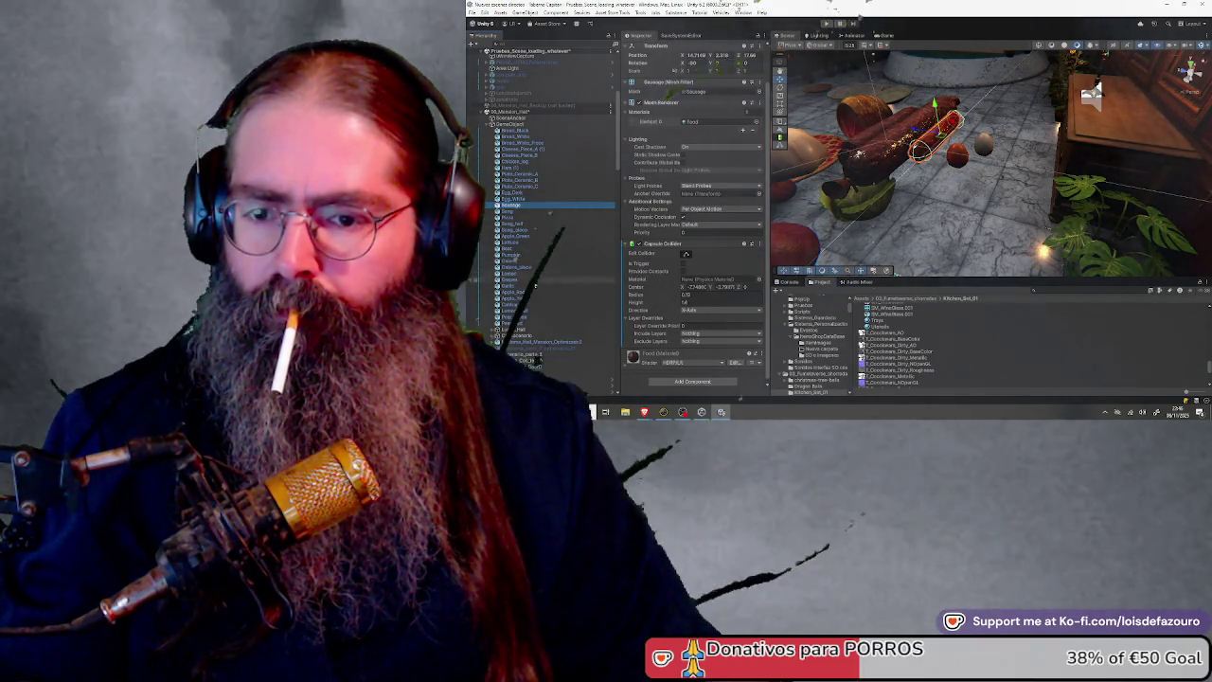
{"action": "left_click", "coordinate": [579, 322], "text": "shift"}
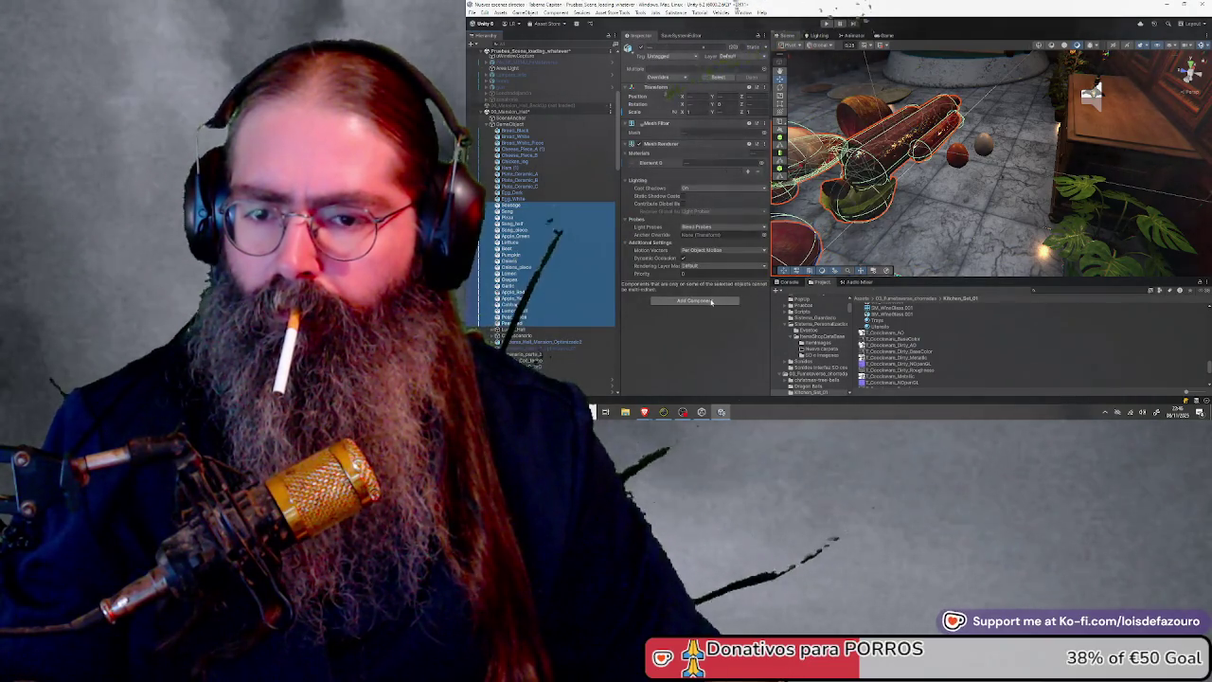
{"action": "left_click", "coordinate": [711, 301]}
{"action": "type", "text": "rigid"}
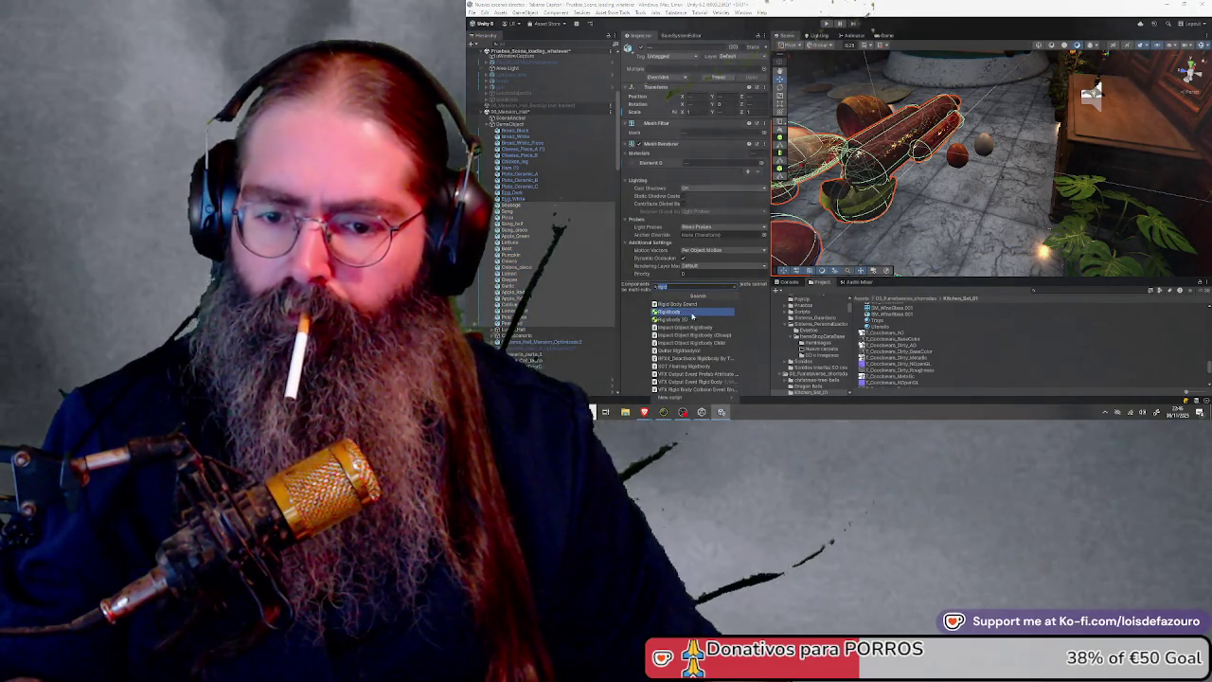
{"action": "left_click", "coordinate": [692, 315]}
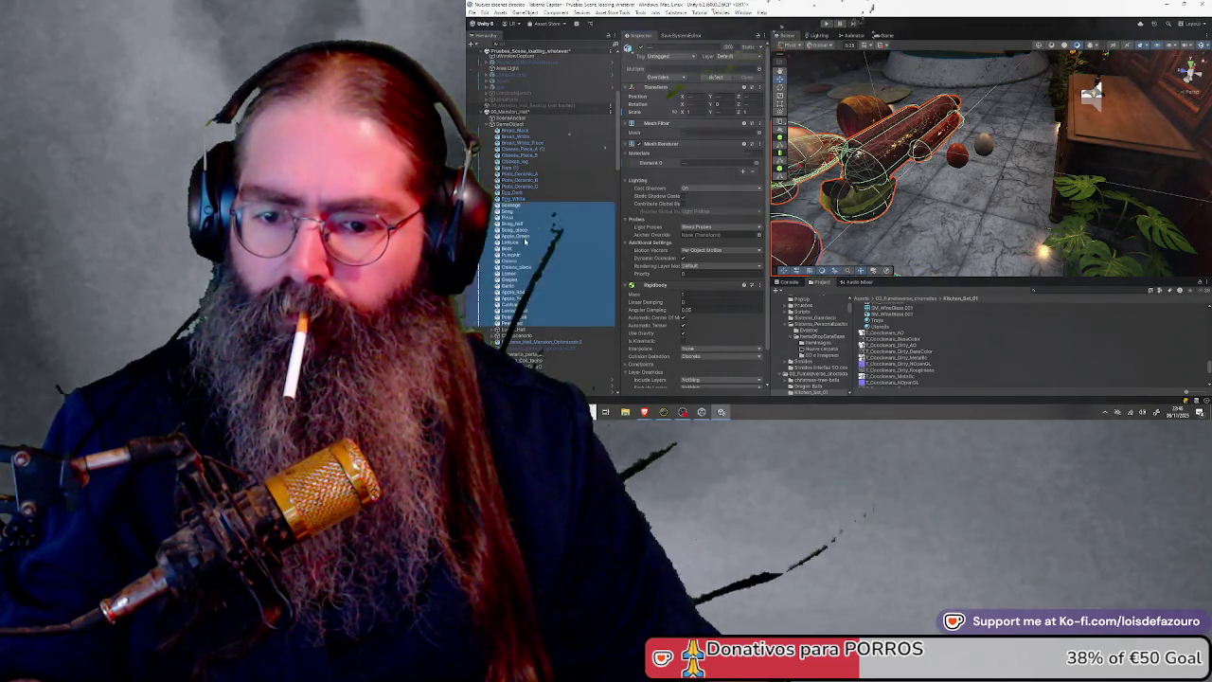
{"action": "left_click", "coordinate": [527, 237]}
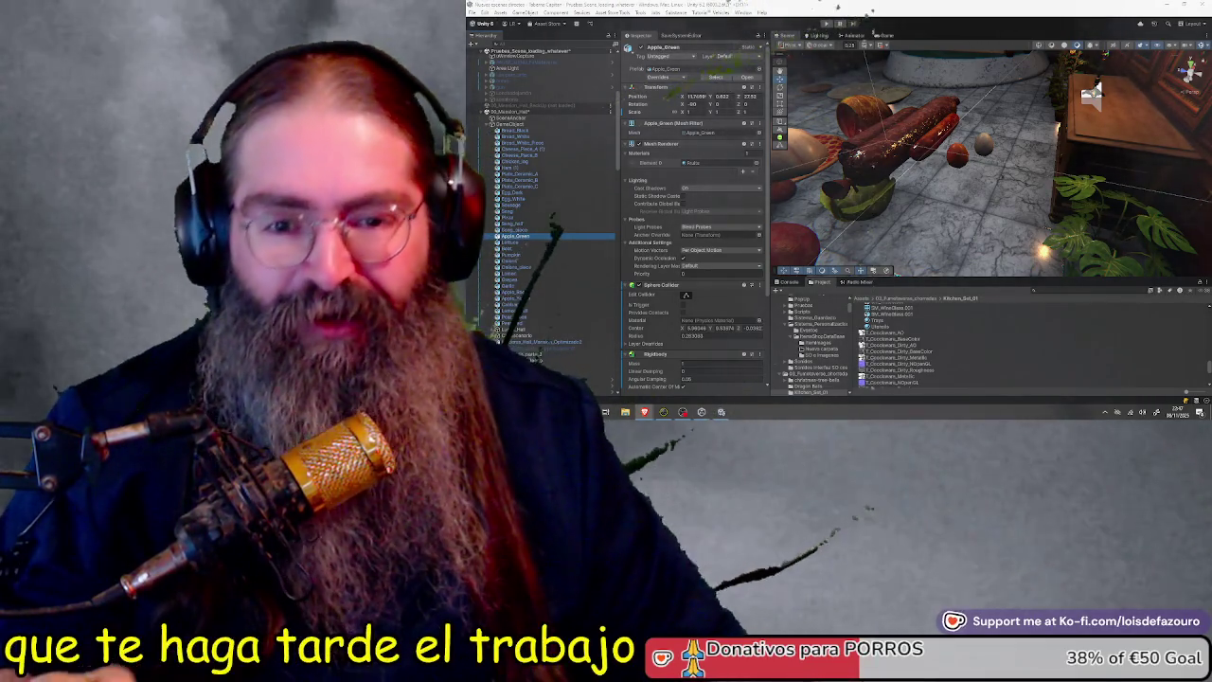
Orbit and zoom the Scene view into an overhead view of the food props on the kitchen floor
{"action": "mouse_move", "coordinate": [945, 92]}
{"action": "left_mouse_down"}
{"action": "mouse_move", "coordinate": [1035, 135]}
{"action": "mouse_move", "coordinate": [1180, 104]}
{"action": "mouse_move", "coordinate": [1016, 140]}
{"action": "mouse_move", "coordinate": [1082, 74]}
{"action": "left_mouse_up"}
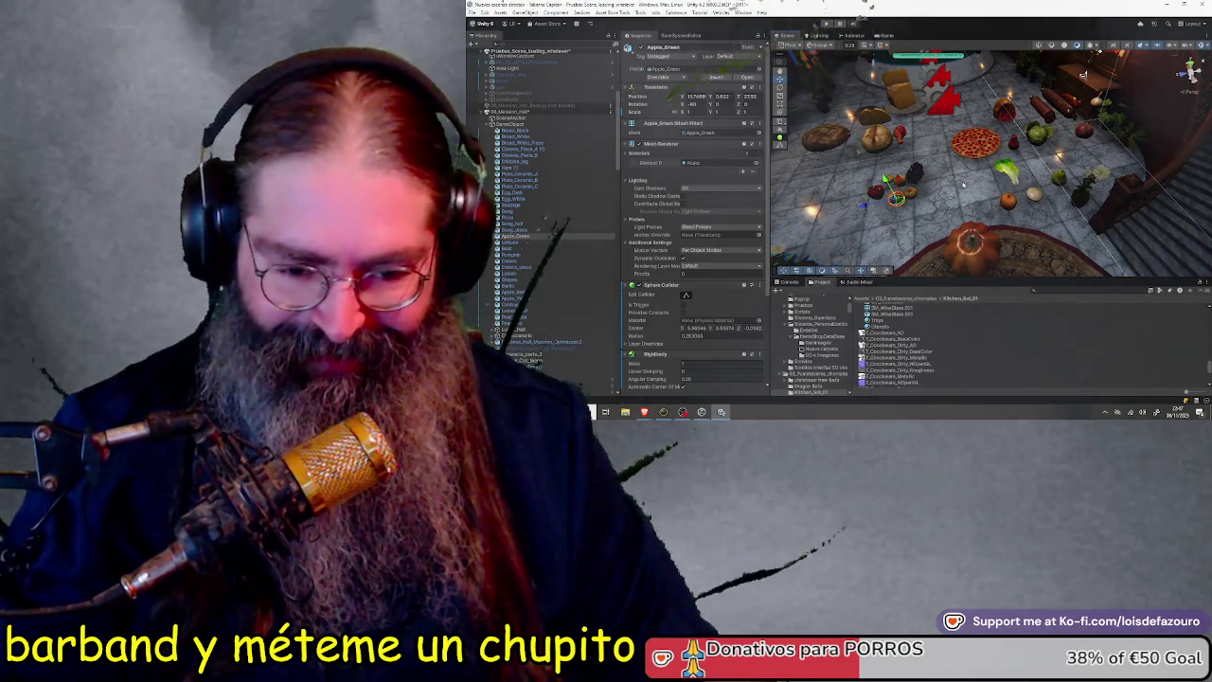
{"action": "scroll", "coordinate": [958, 338], "scroll_direction": "up", "scroll_amount": 5}
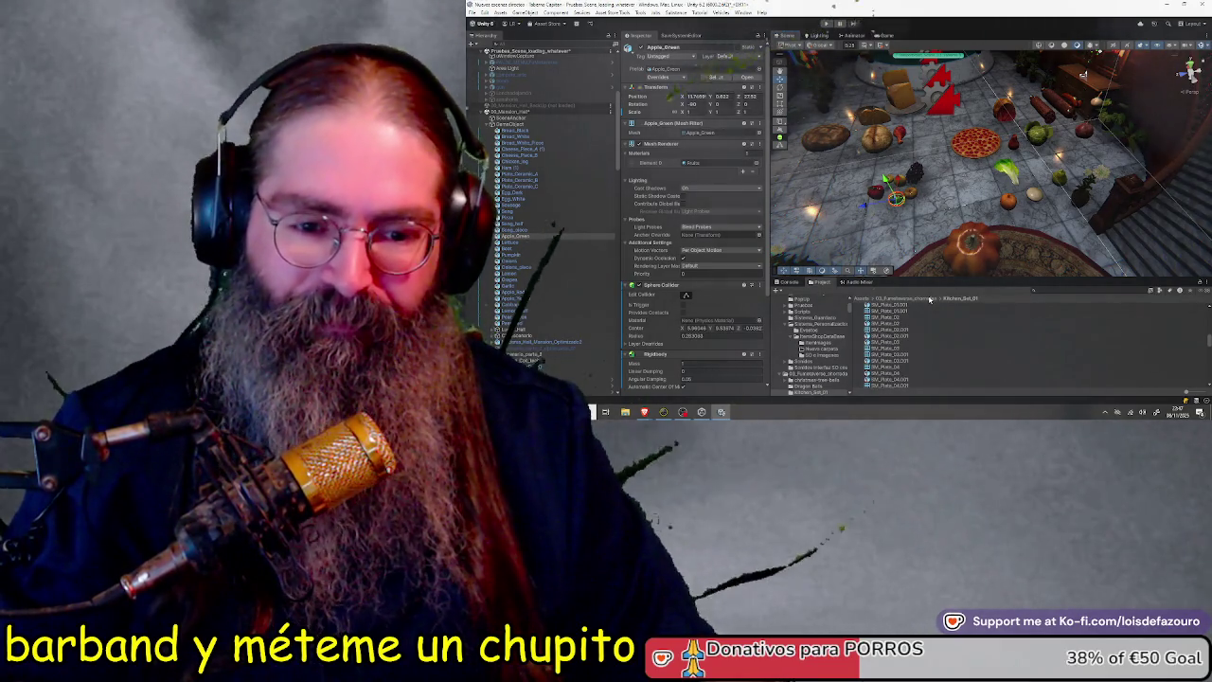
Navigate the Project panel up to Assets and into the 02_Fumetaverse_Datos folder
{"action": "left_click", "coordinate": [930, 299]}
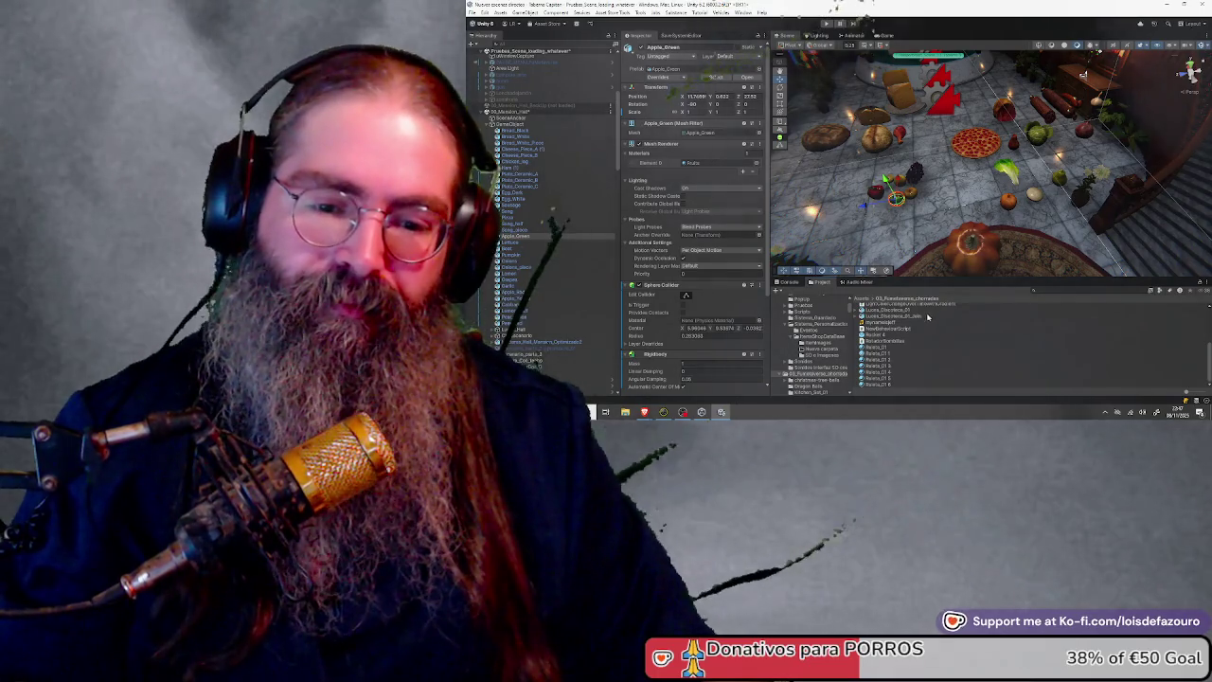
{"action": "scroll", "coordinate": [909, 319], "scroll_direction": "up", "scroll_amount": 3}
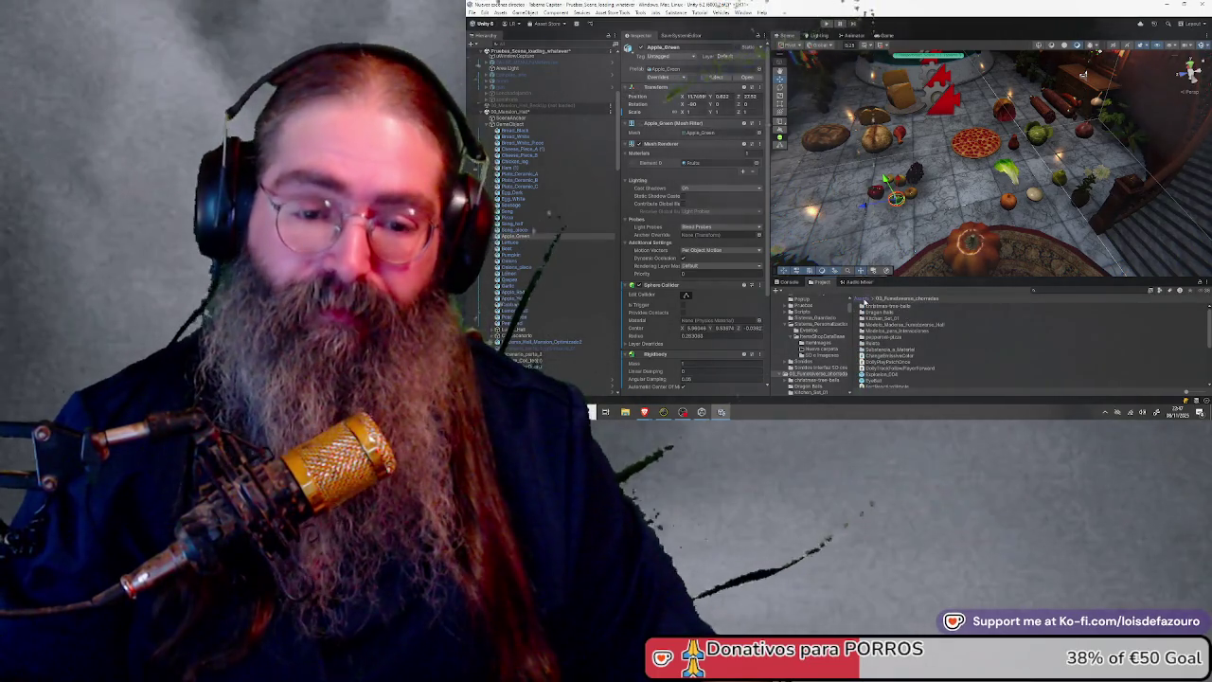
{"action": "left_click", "coordinate": [864, 299]}
{"action": "double_click", "coordinate": [887, 319]}
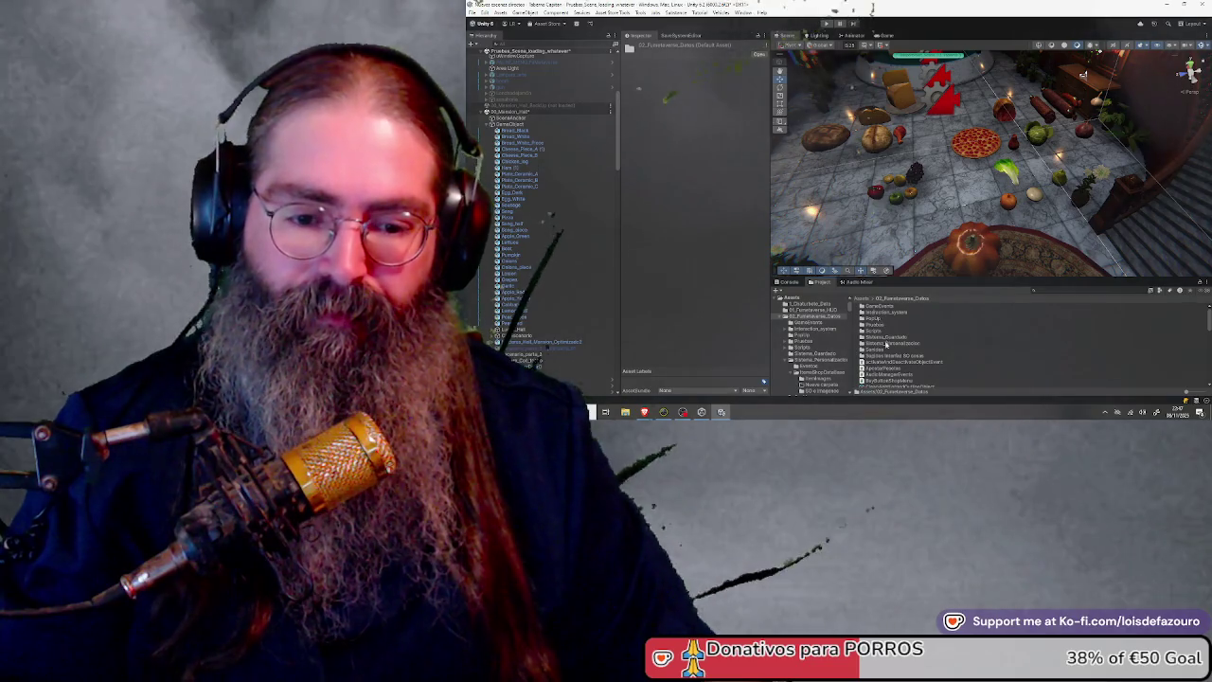
{"action": "double_click", "coordinate": [880, 312]}
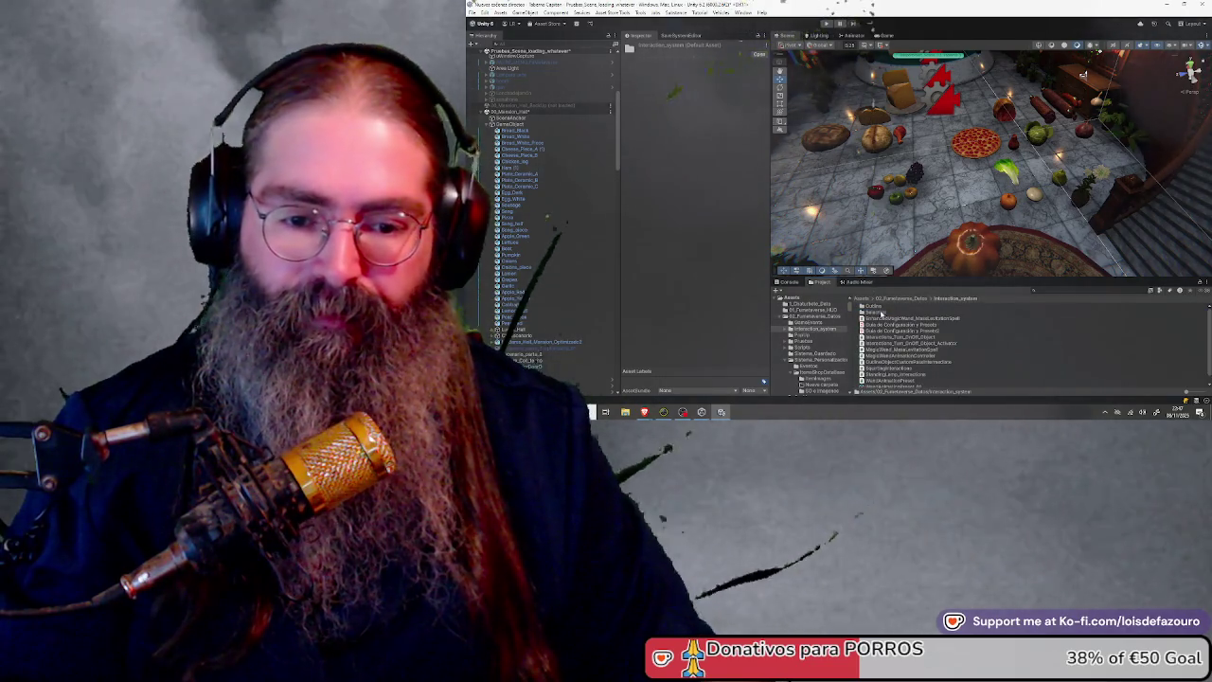
{"action": "left_click", "coordinate": [901, 300]}
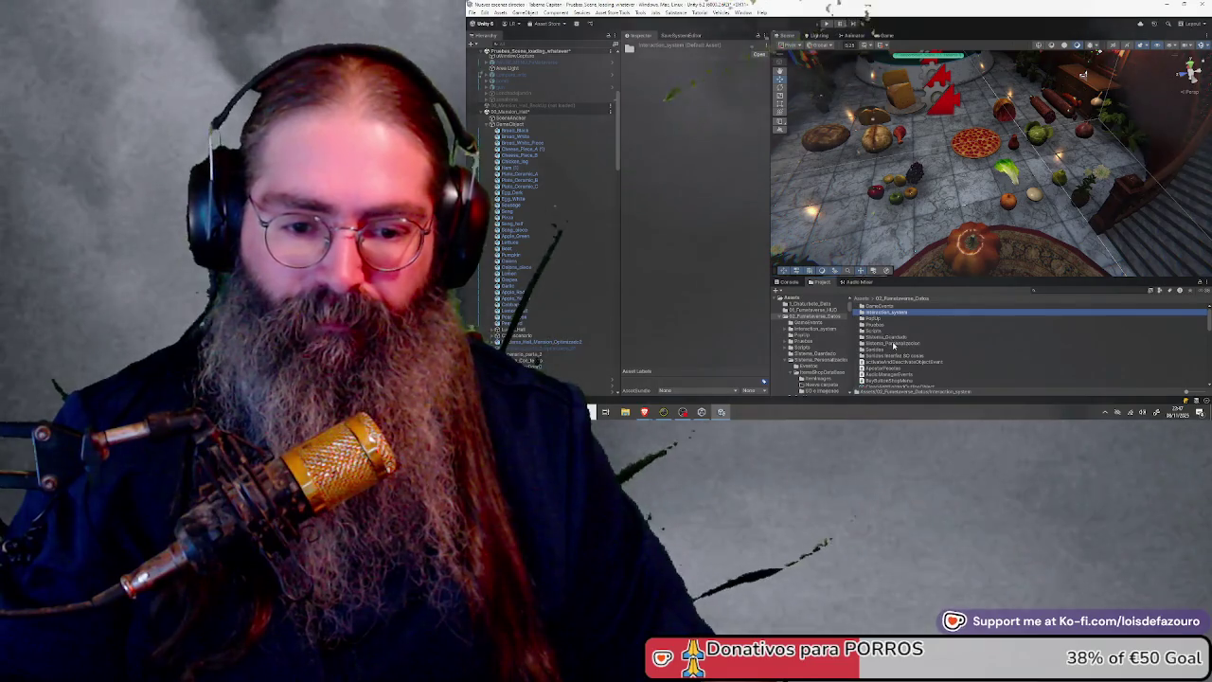
Open Sistema_Personalizacion > ItemsShopDataBase and scroll through its shop item assets
{"action": "double_click", "coordinate": [893, 344]}
{"action": "double_click", "coordinate": [886, 313]}
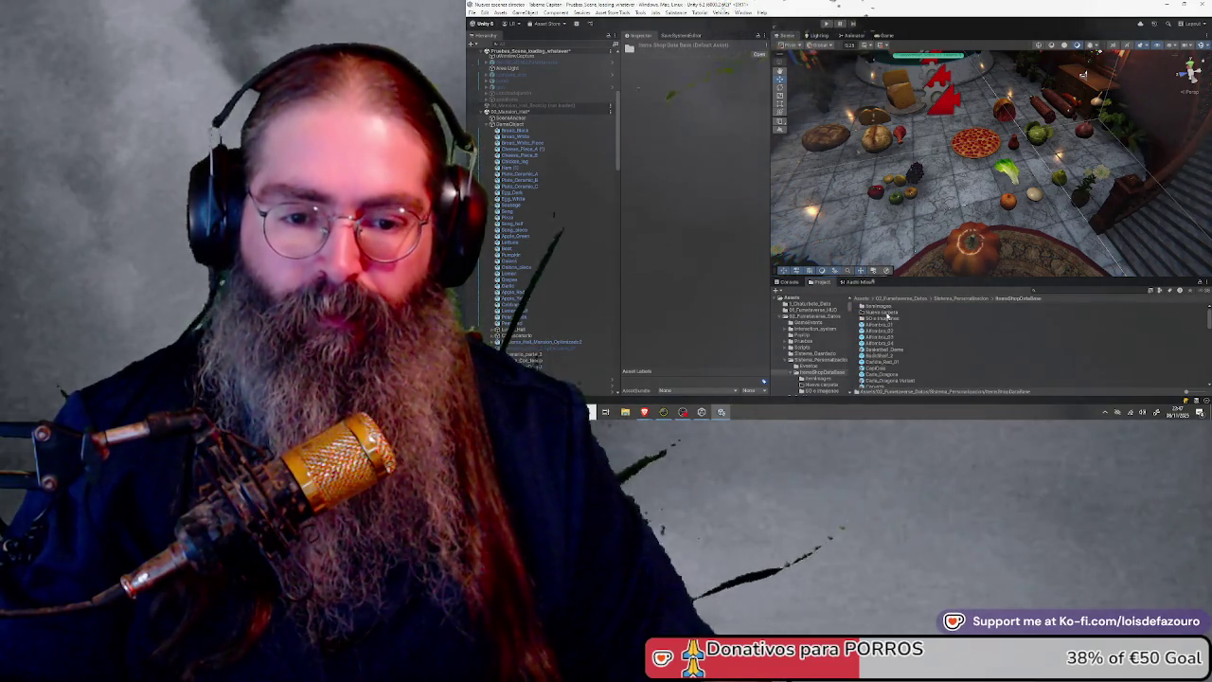
{"action": "scroll", "coordinate": [885, 346], "scroll_direction": "down", "scroll_amount": 5}
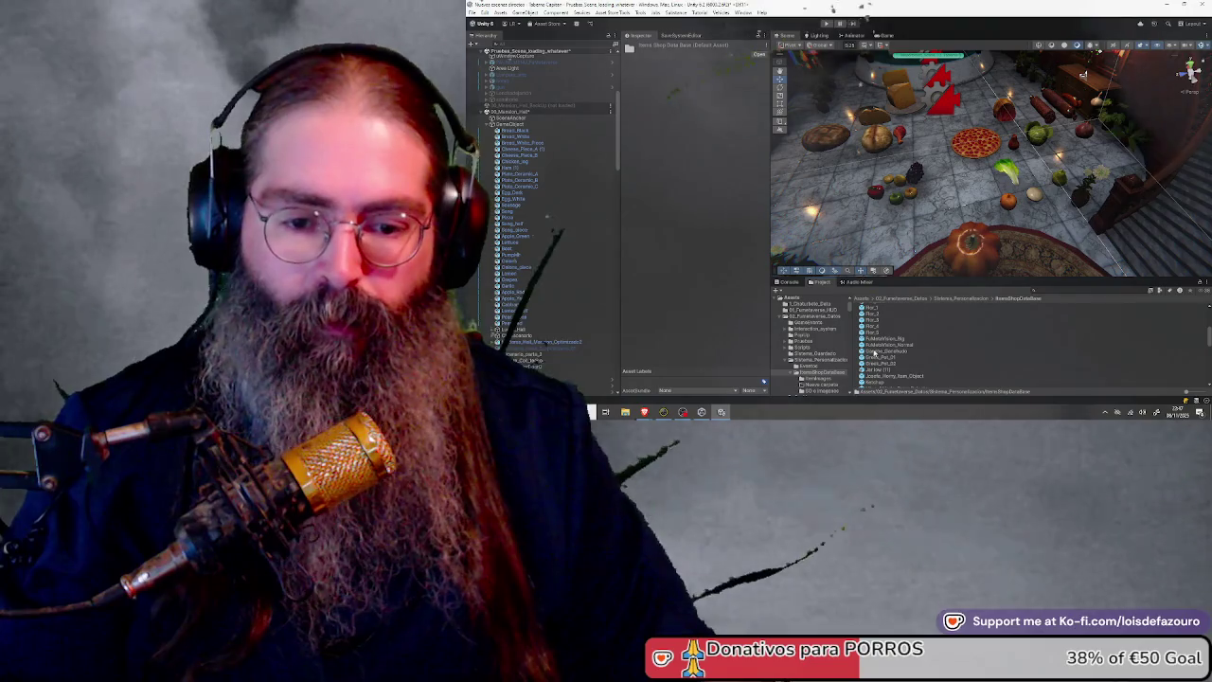
{"action": "scroll", "coordinate": [875, 354], "scroll_direction": "down", "scroll_amount": 3}
{"action": "scroll", "coordinate": [885, 351], "scroll_direction": "down", "scroll_amount": 3}
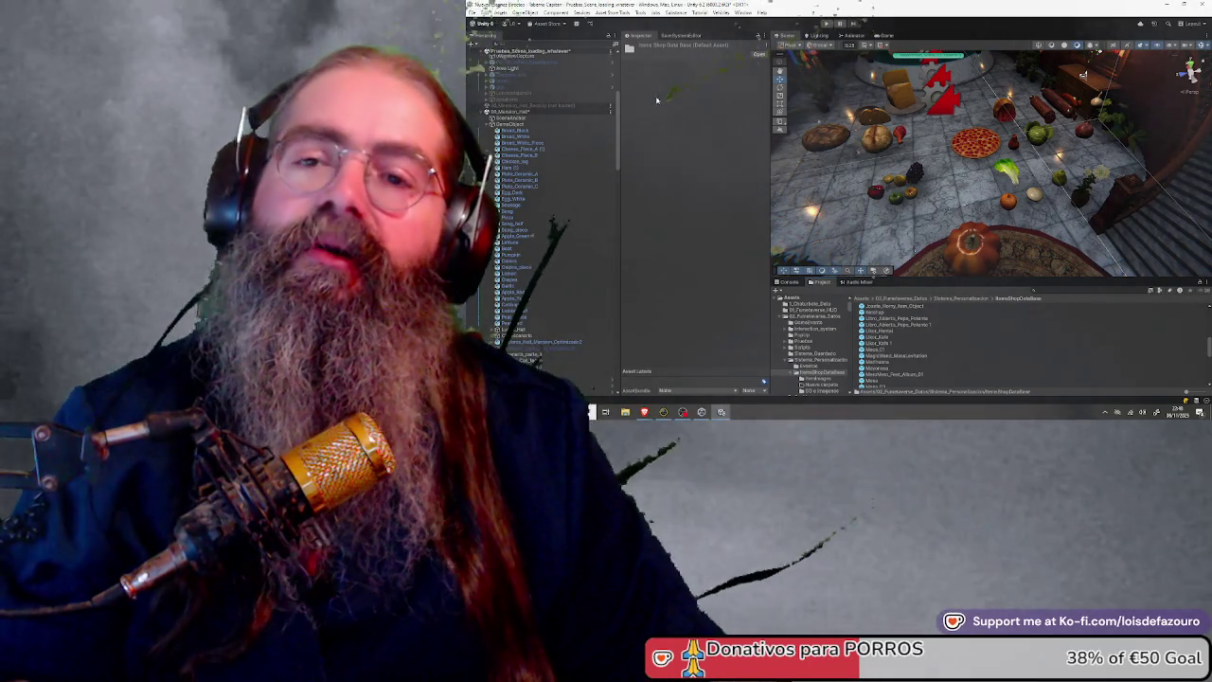
{"action": "scroll", "coordinate": [535, 226], "scroll_direction": "up", "scroll_amount": 5}
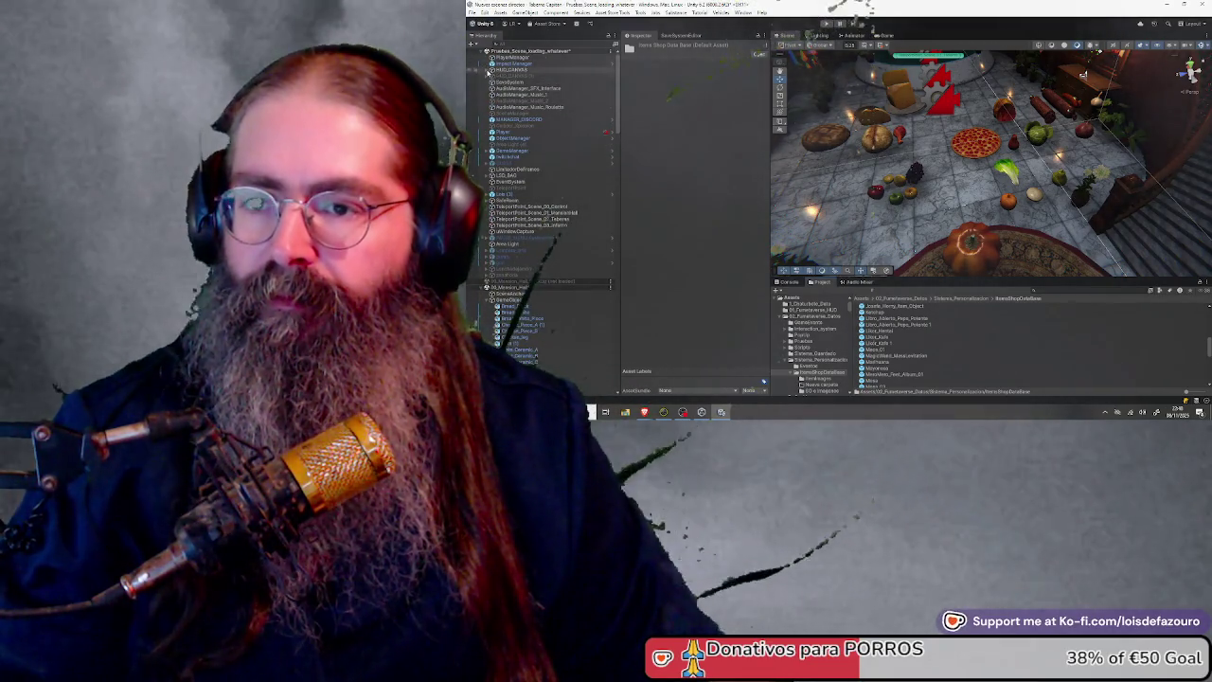
Expand HUD_CANVAS > MenuCompraVenta_UI and inspect the lights category's item buttons
{"action": "left_click", "coordinate": [488, 70]}
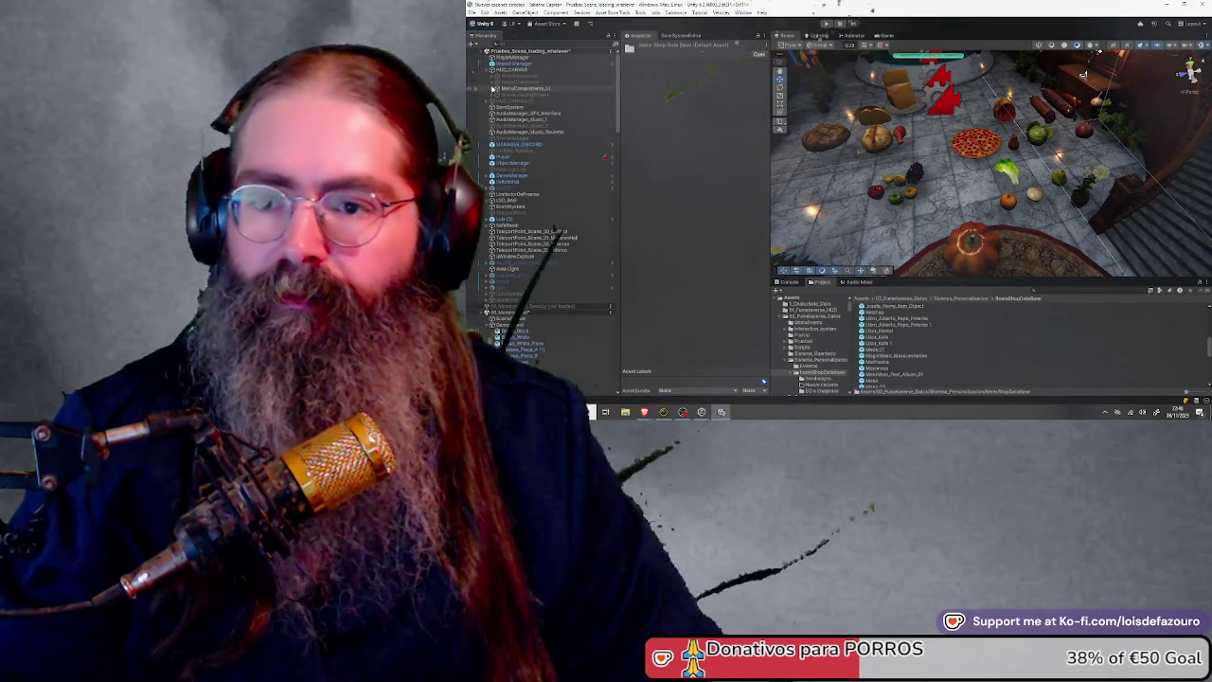
{"action": "left_click", "coordinate": [492, 88]}
{"action": "left_click", "coordinate": [500, 94]}
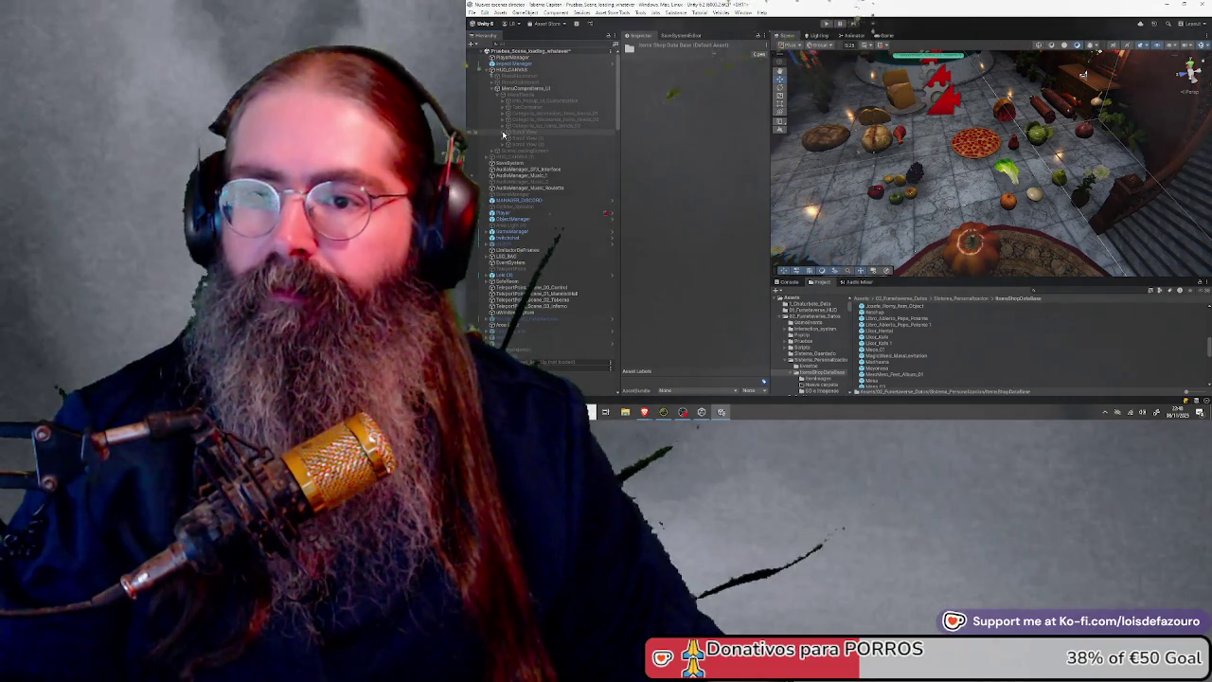
{"action": "left_click", "coordinate": [512, 127]}
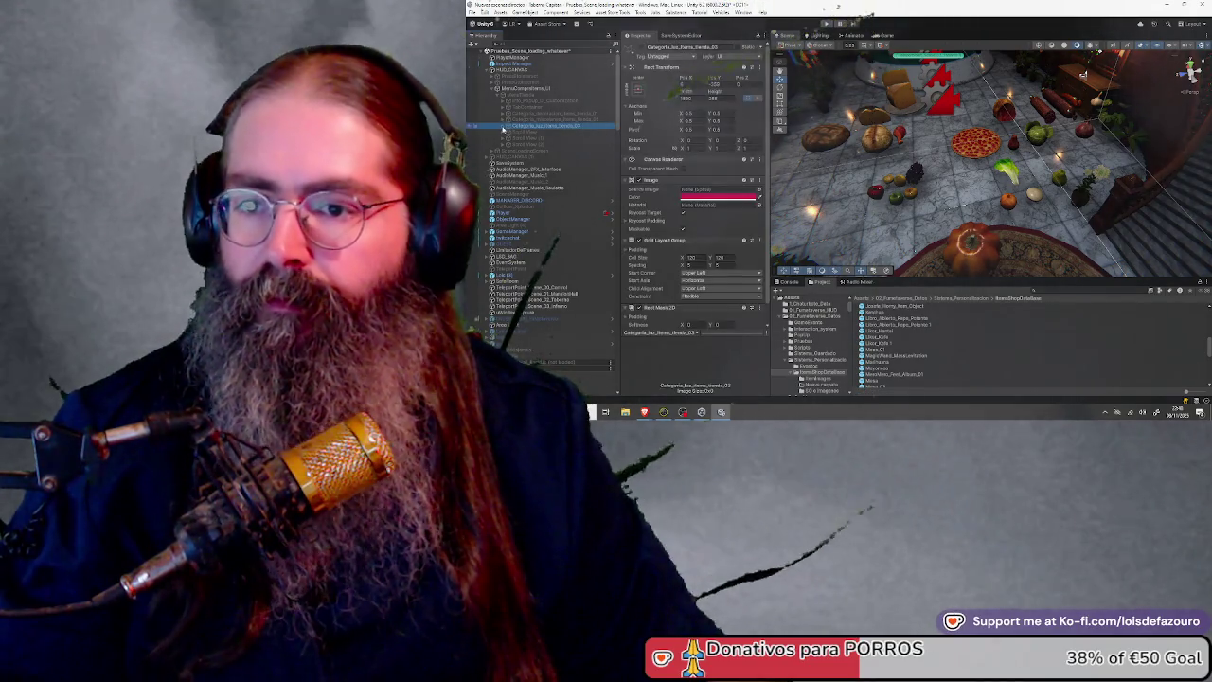
{"action": "left_click", "coordinate": [504, 127]}
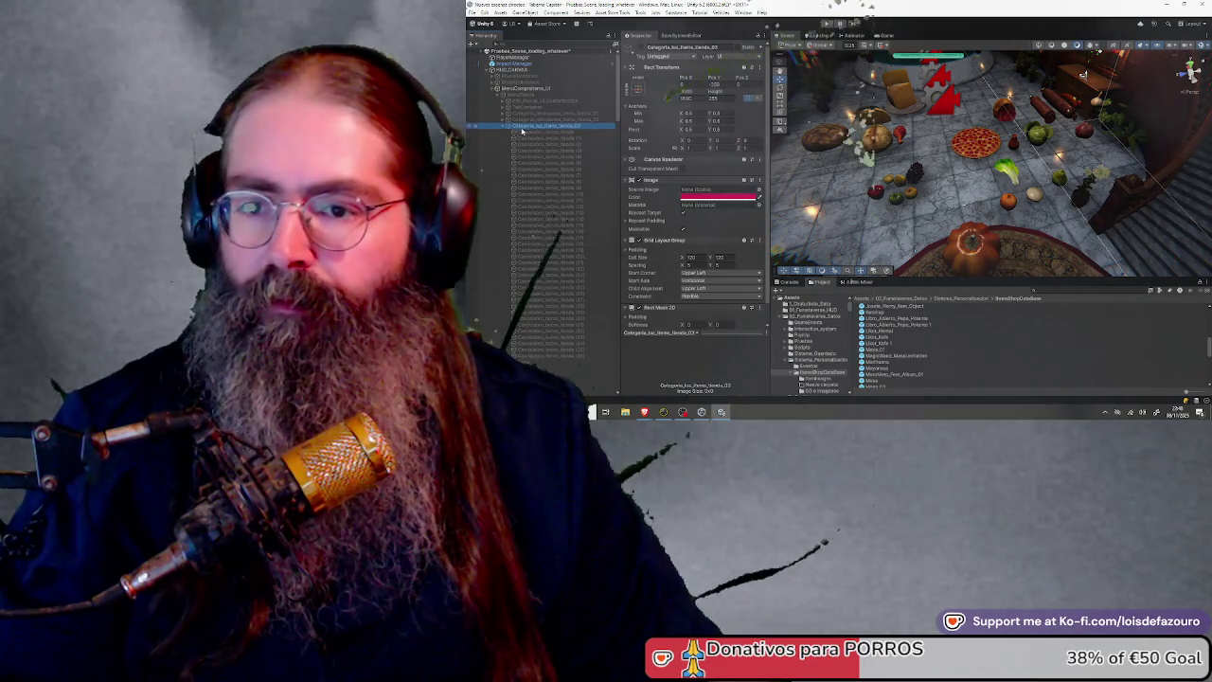
{"action": "left_click", "coordinate": [535, 131]}
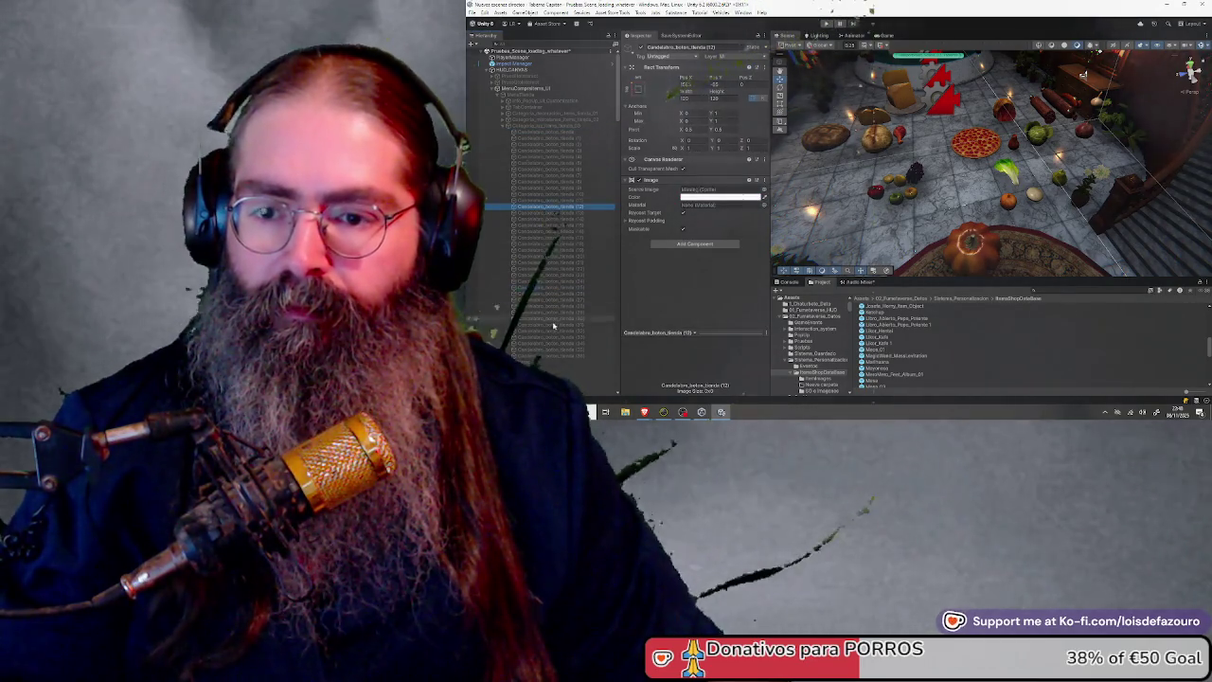
{"action": "left_click", "coordinate": [565, 356]}
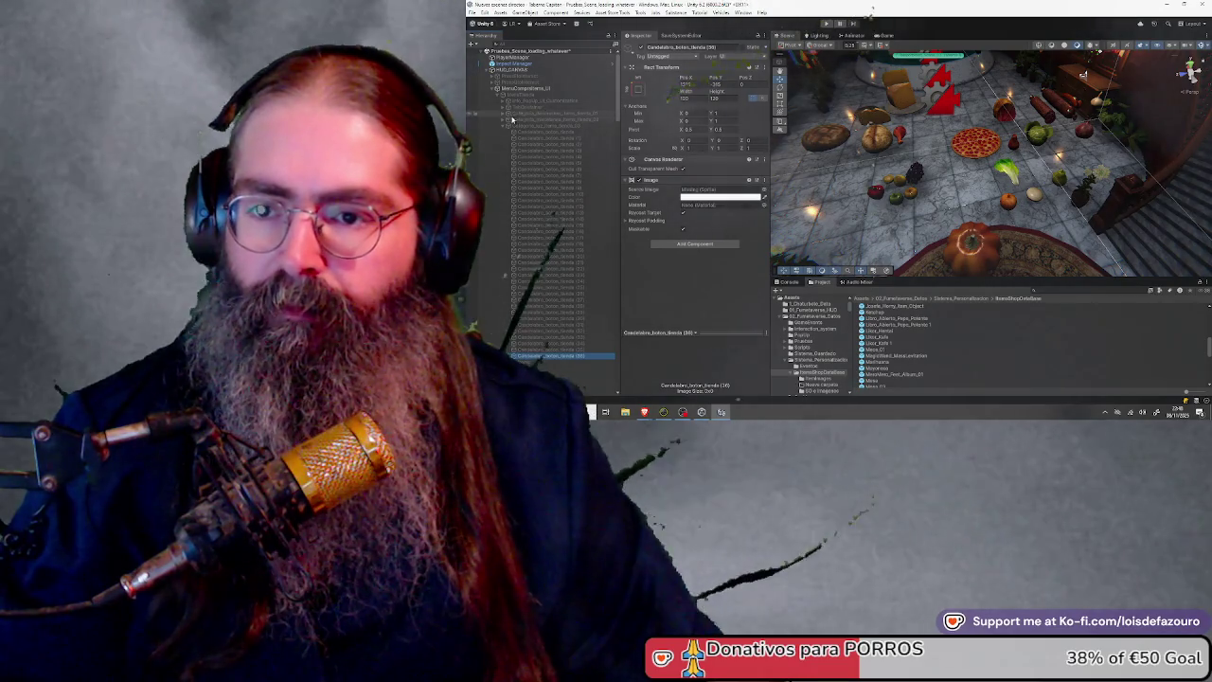
Inspect the jamon_boton_tienda item buttons, then collapse the Categoria item-button groups
{"action": "left_click", "coordinate": [503, 121]}
{"action": "left_click", "coordinate": [504, 114]}
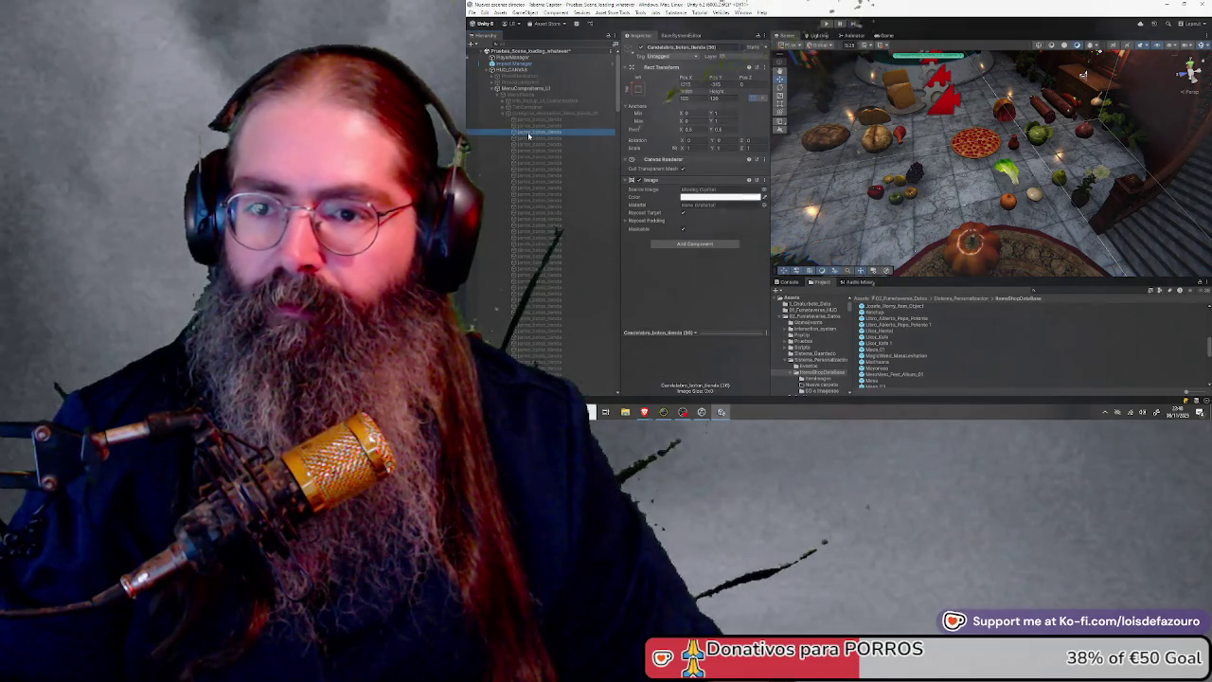
{"action": "left_click", "coordinate": [553, 232]}
{"action": "scroll", "coordinate": [538, 294], "scroll_direction": "down", "scroll_amount": 3}
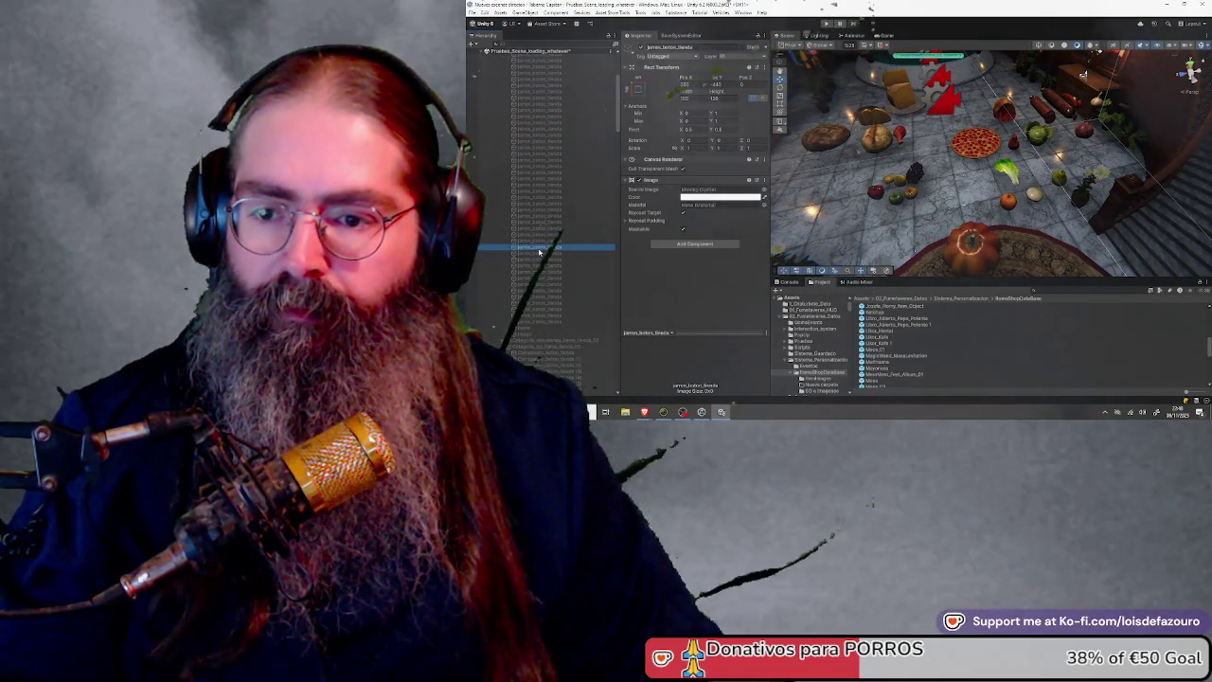
{"action": "left_click", "coordinate": [542, 296]}
{"action": "scroll", "coordinate": [538, 212], "scroll_direction": "up", "scroll_amount": 5}
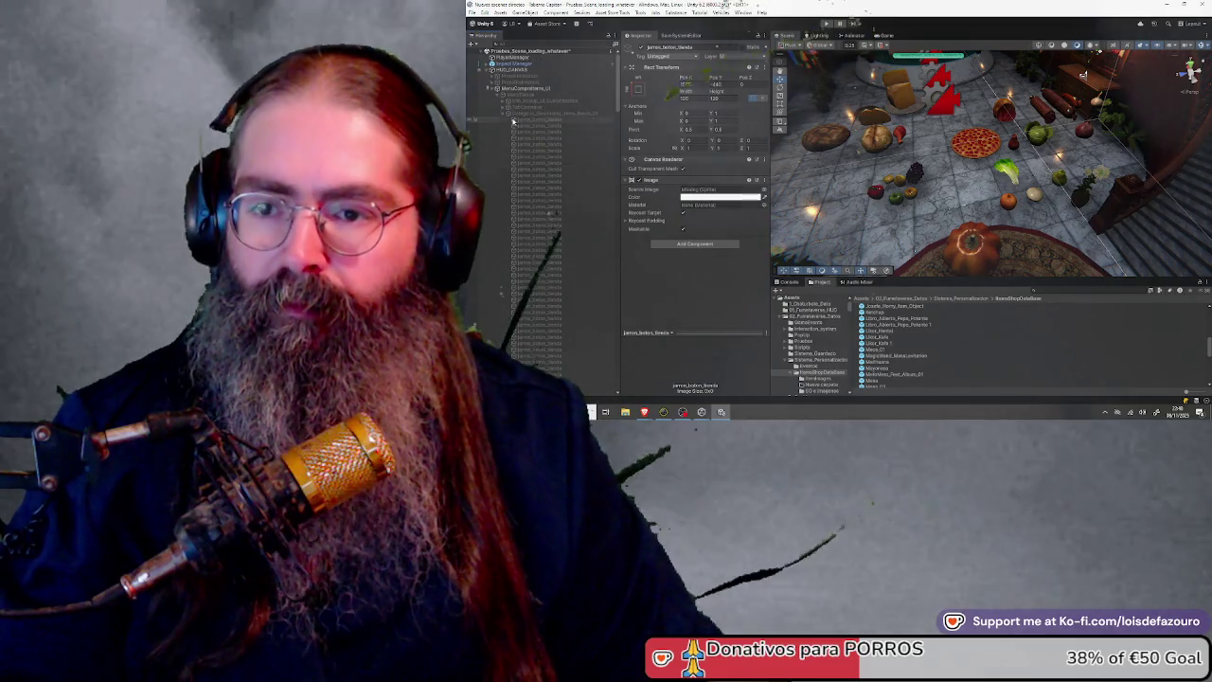
{"action": "left_click", "coordinate": [502, 113]}
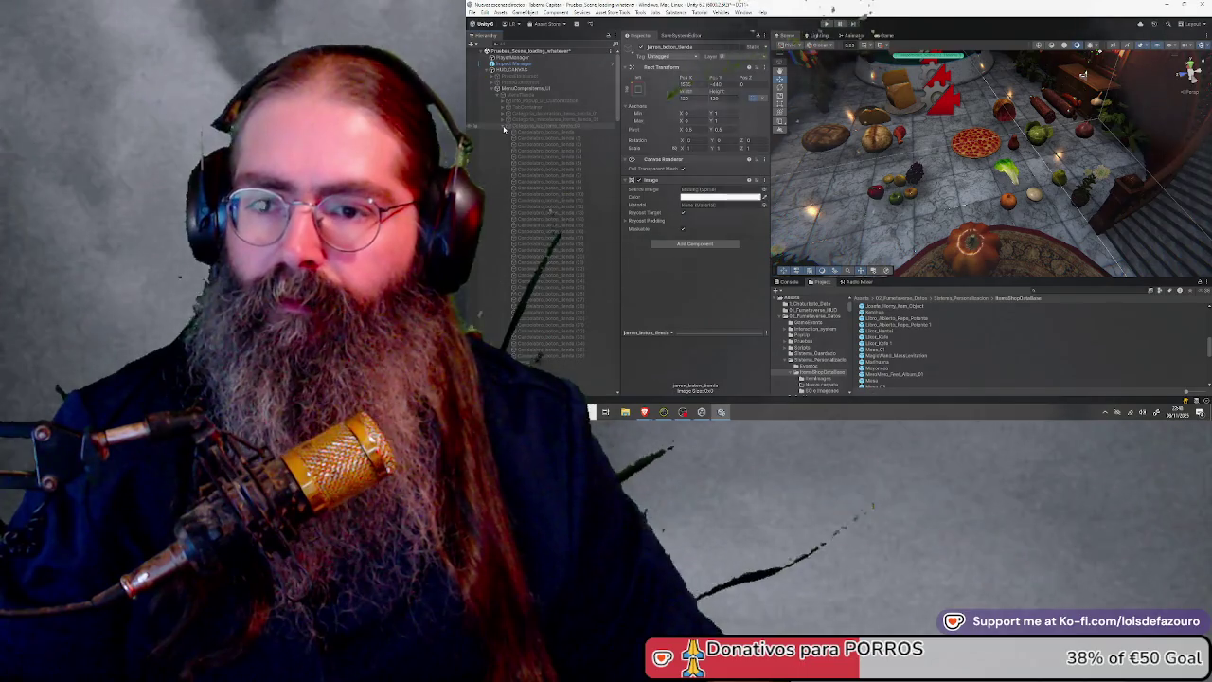
{"action": "left_click", "coordinate": [502, 114]}
Expand TabContainer and select the Tab_Decor_UI Decoration tab
{"action": "left_click", "coordinate": [516, 108]}
{"action": "left_click", "coordinate": [508, 108]}
{"action": "left_click", "coordinate": [509, 113]}
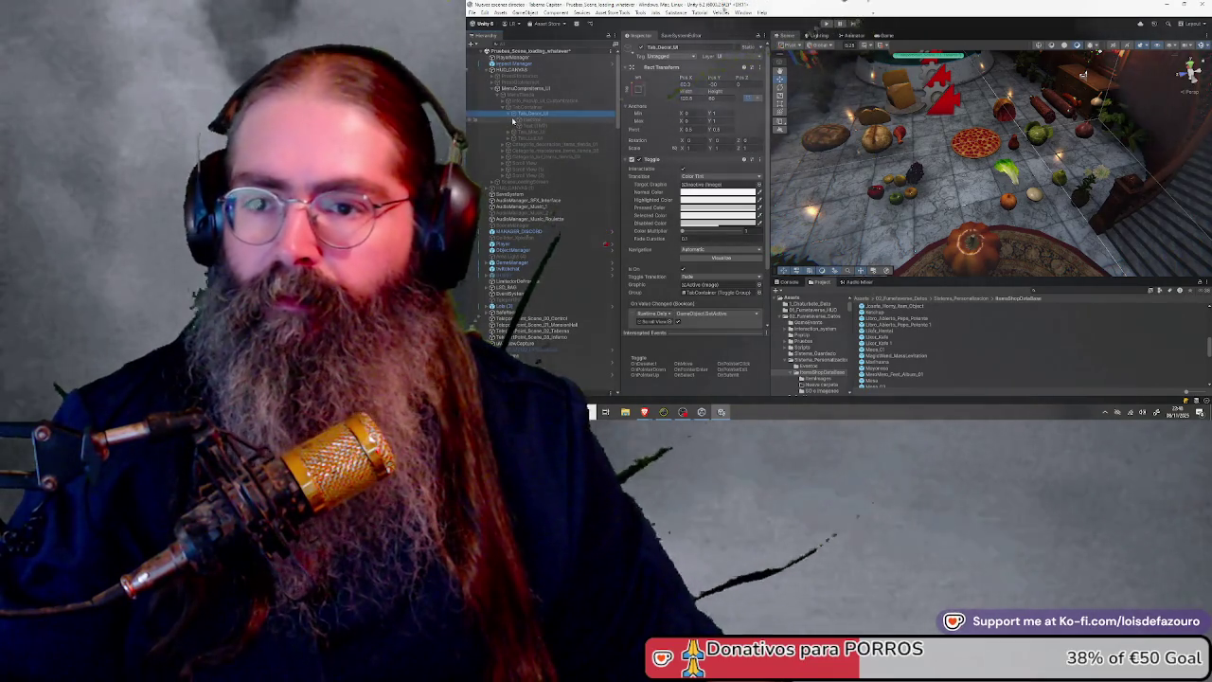
Inspect the Decoration tab's label text child, then collapse the tab again
{"action": "left_click", "coordinate": [512, 119]}
{"action": "left_click", "coordinate": [523, 132]}
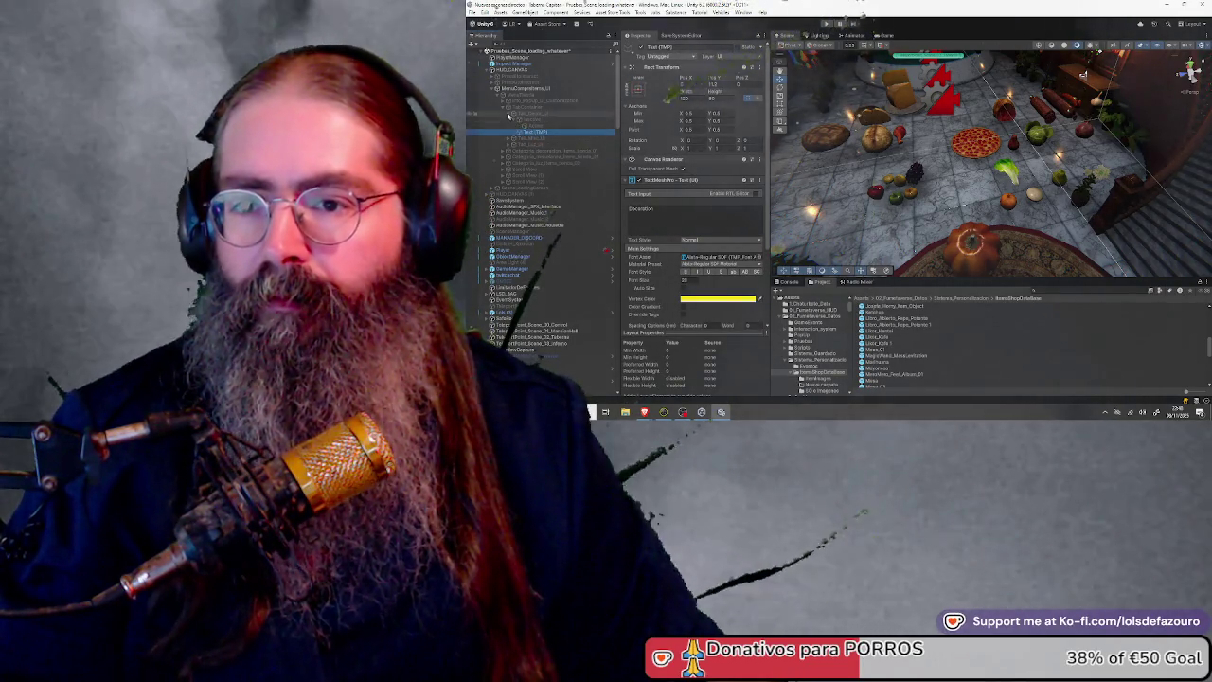
{"action": "left_click", "coordinate": [512, 114]}
{"action": "left_click", "coordinate": [509, 114]}
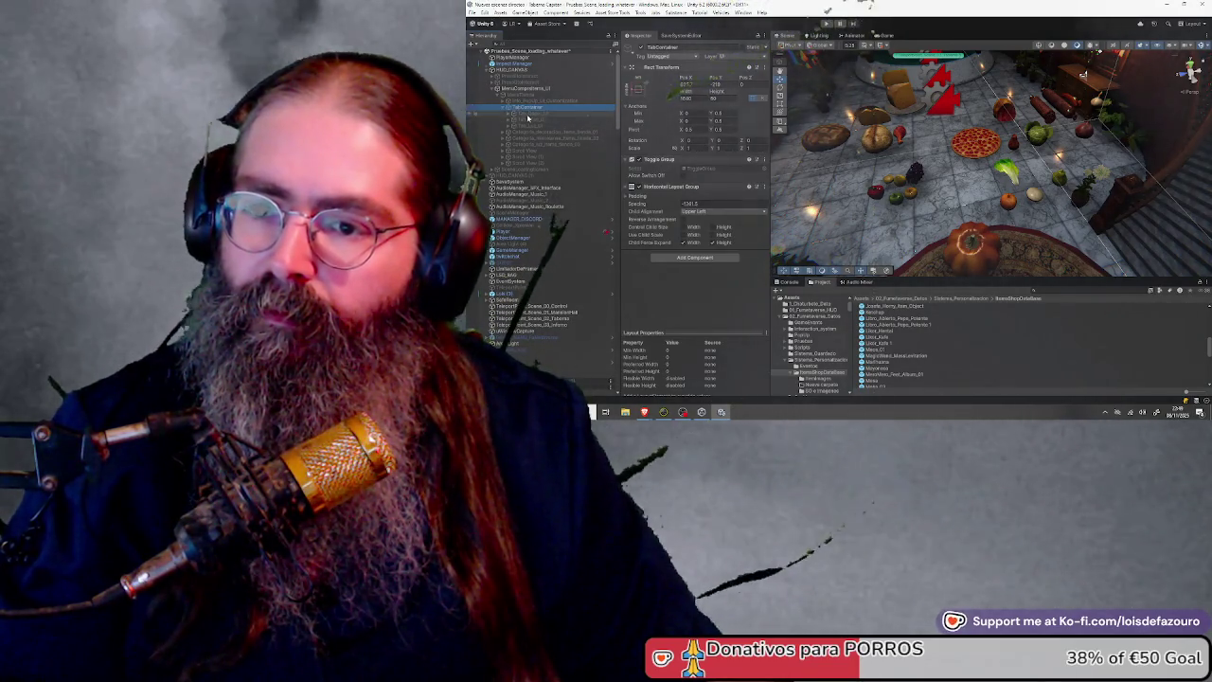
Duplicate the Lights tab (Tab_Luz) with Ctrl+D to start the new Food tab
{"action": "left_click", "coordinate": [532, 127]}
{"action": "left_click", "coordinate": [549, 126]}
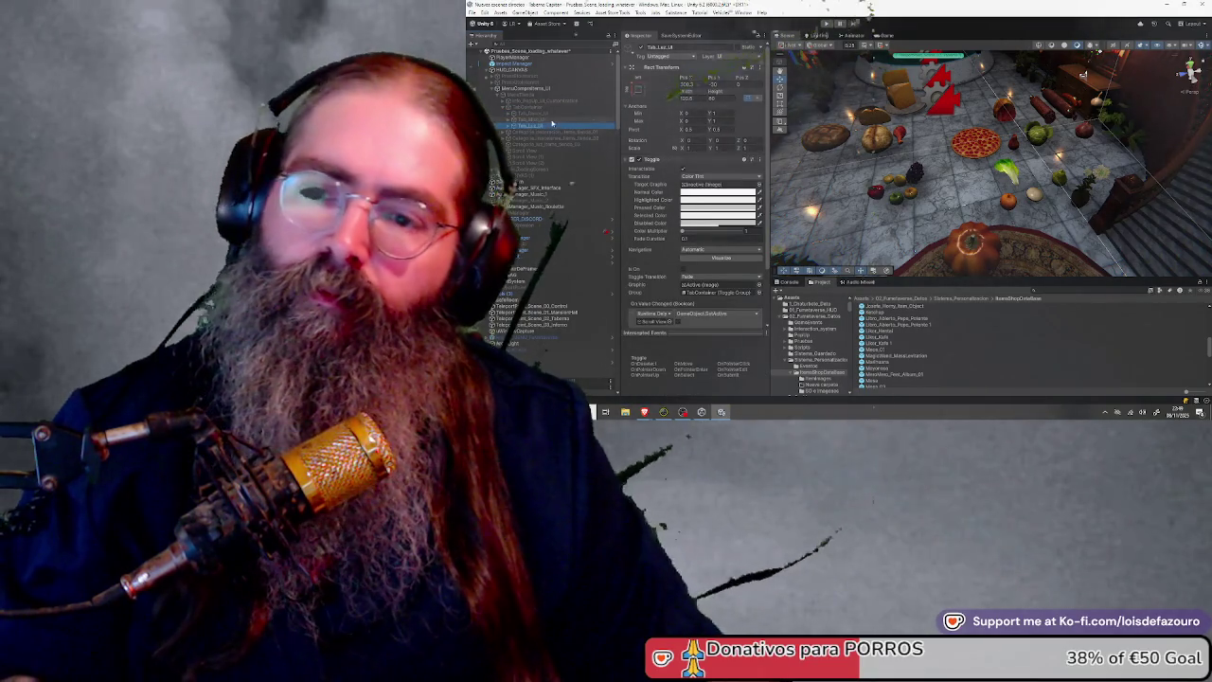
{"action": "key", "text": "ctrl+d"}
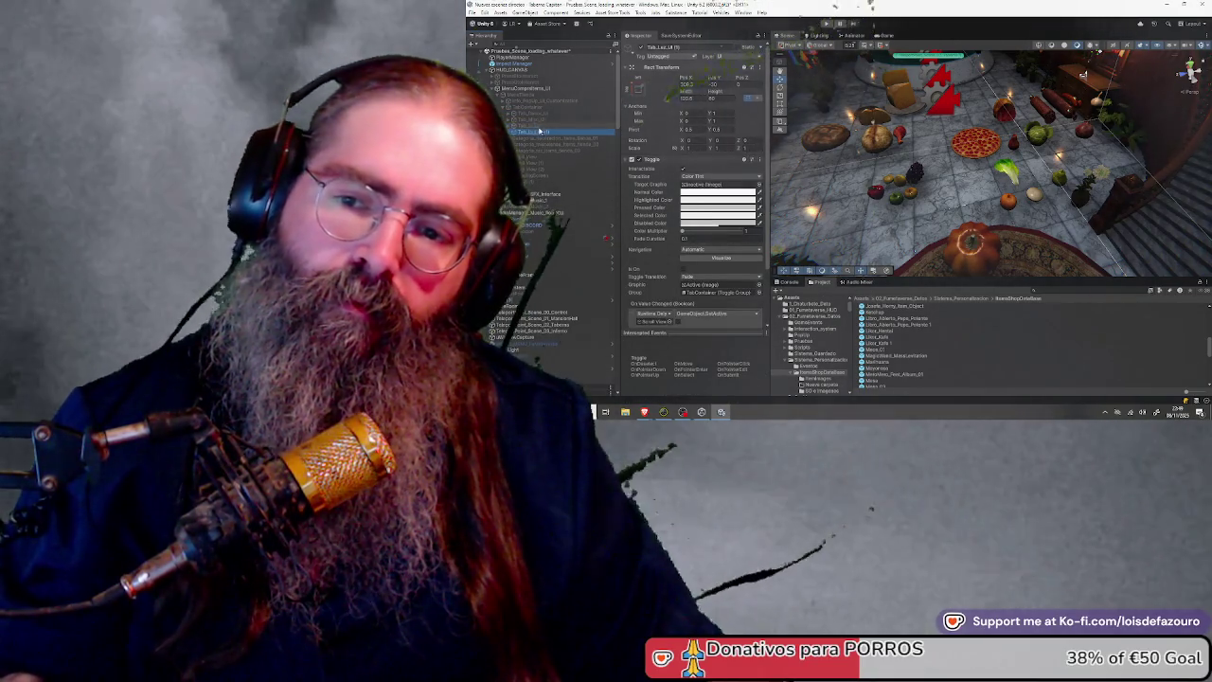
{"action": "left_click", "coordinate": [663, 46]}
{"action": "type", "text": "Tab_Food"}
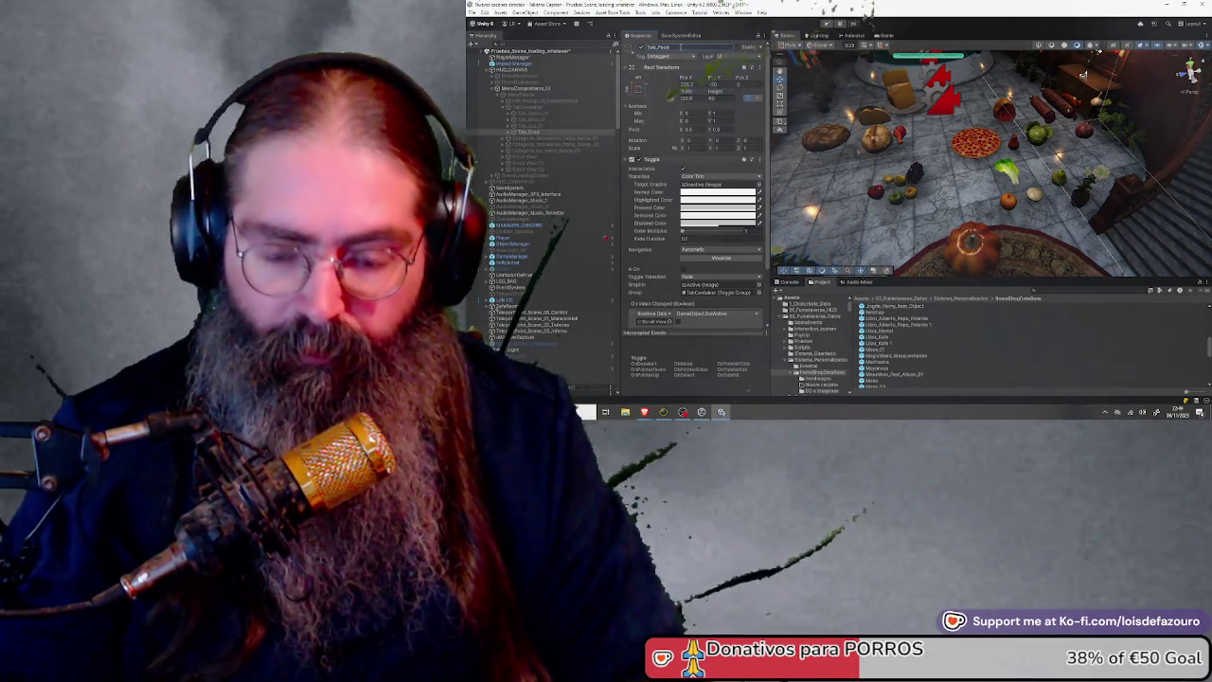
Name the duplicate Tab_Food_UI and change its Text (TMP) label from 'Lights' to 'Food'
{"action": "type", "text": "_1"}
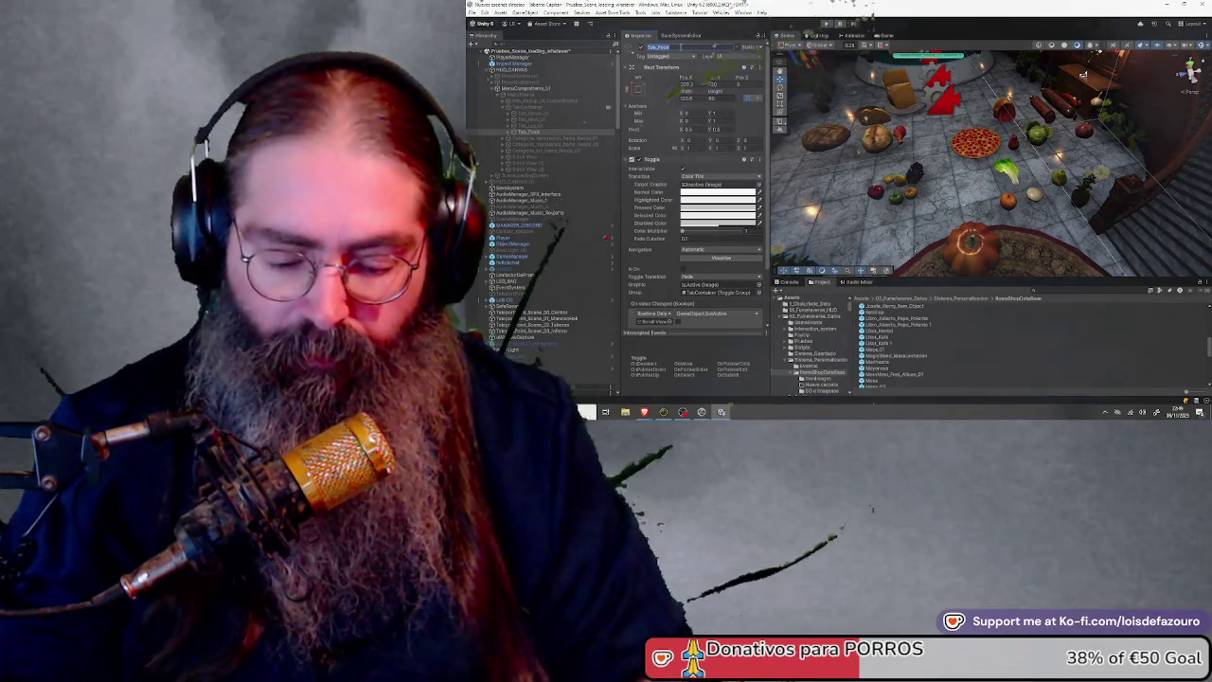
{"action": "key", "text": "Return"}
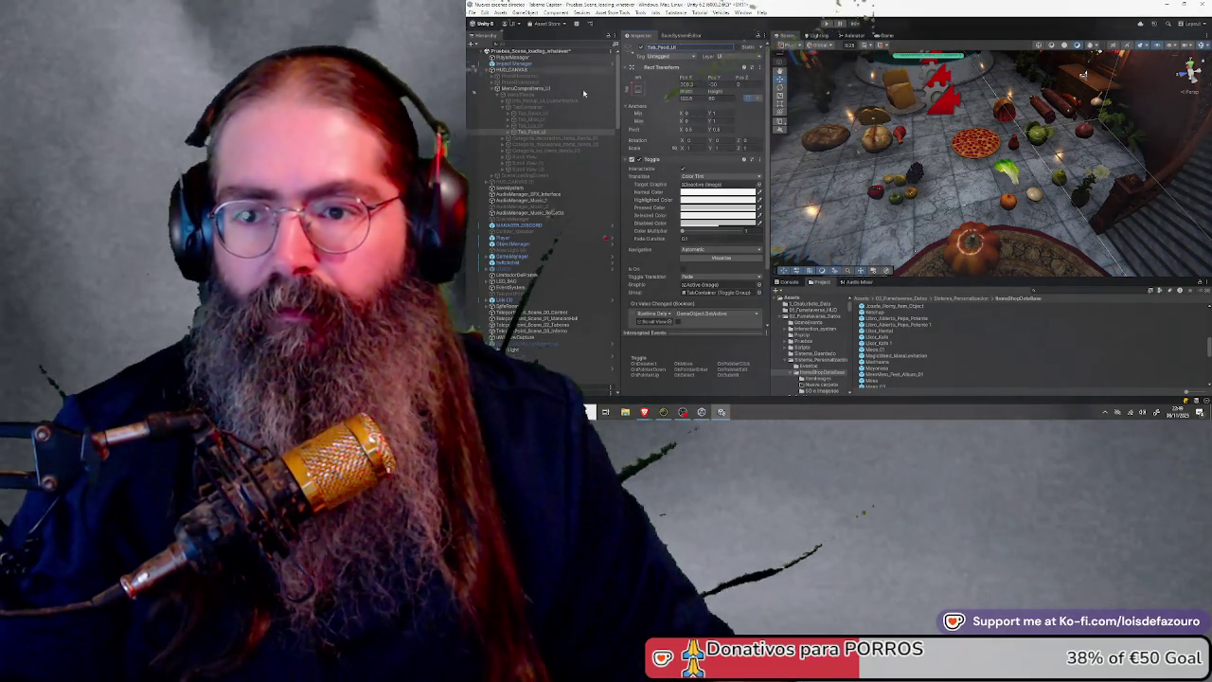
{"action": "left_click", "coordinate": [508, 131]}
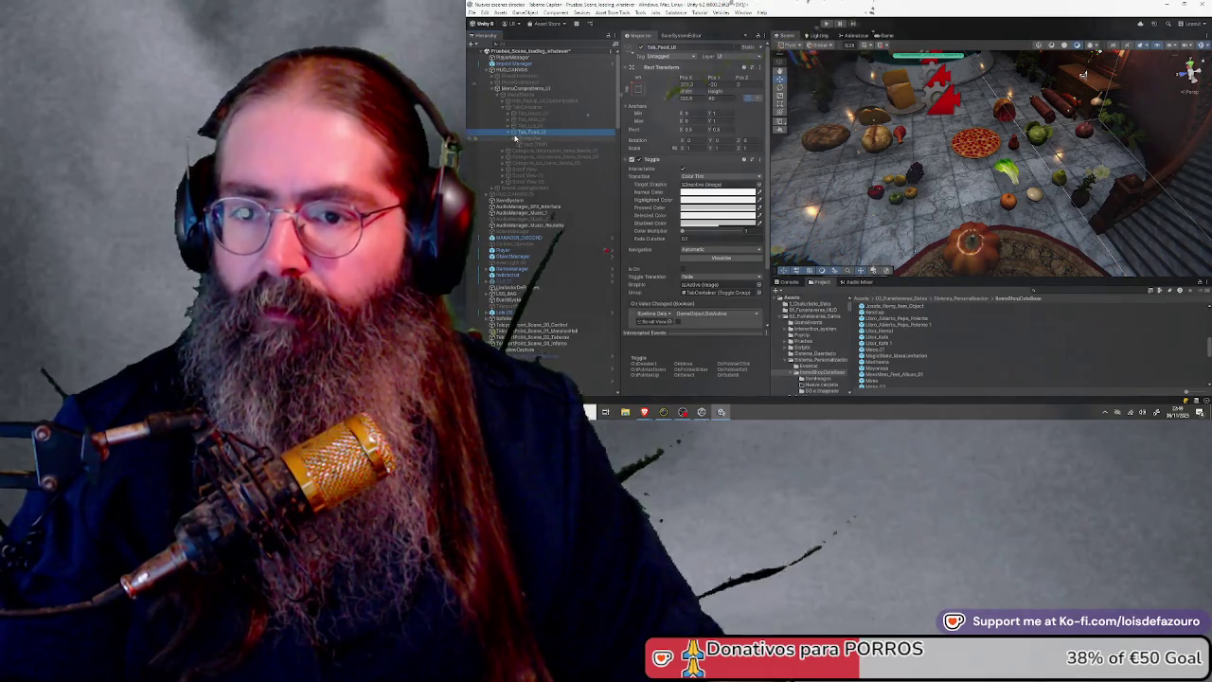
{"action": "left_click", "coordinate": [529, 143]}
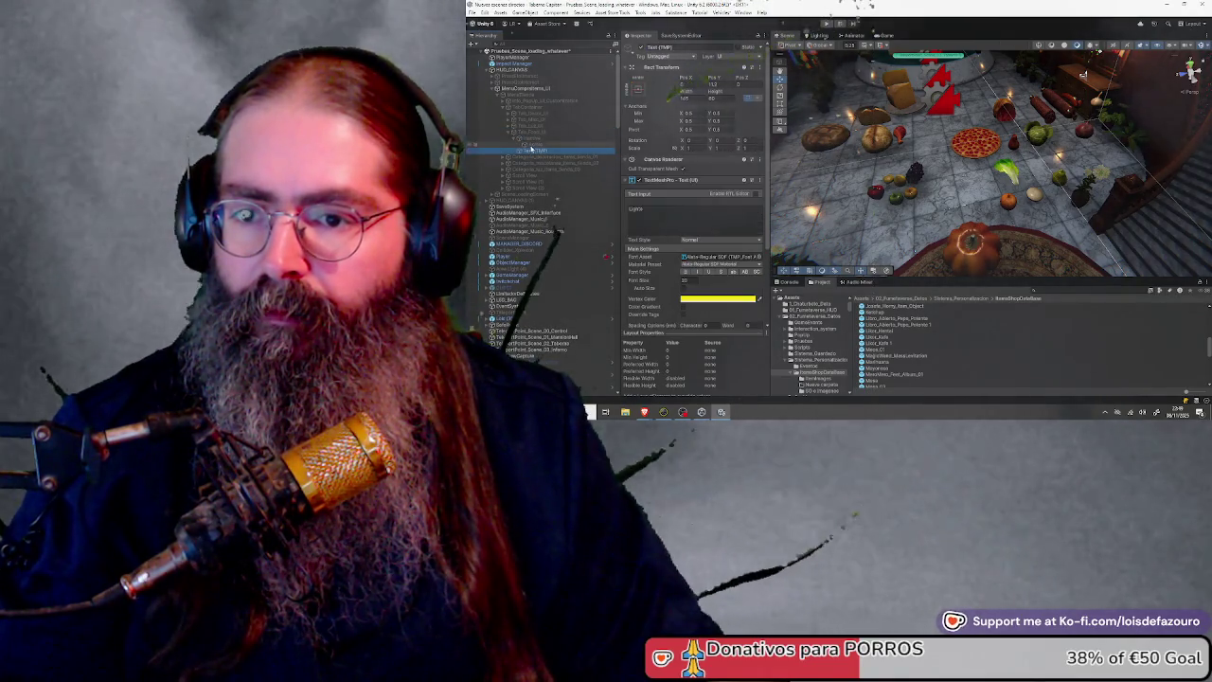
{"action": "left_click", "coordinate": [539, 151]}
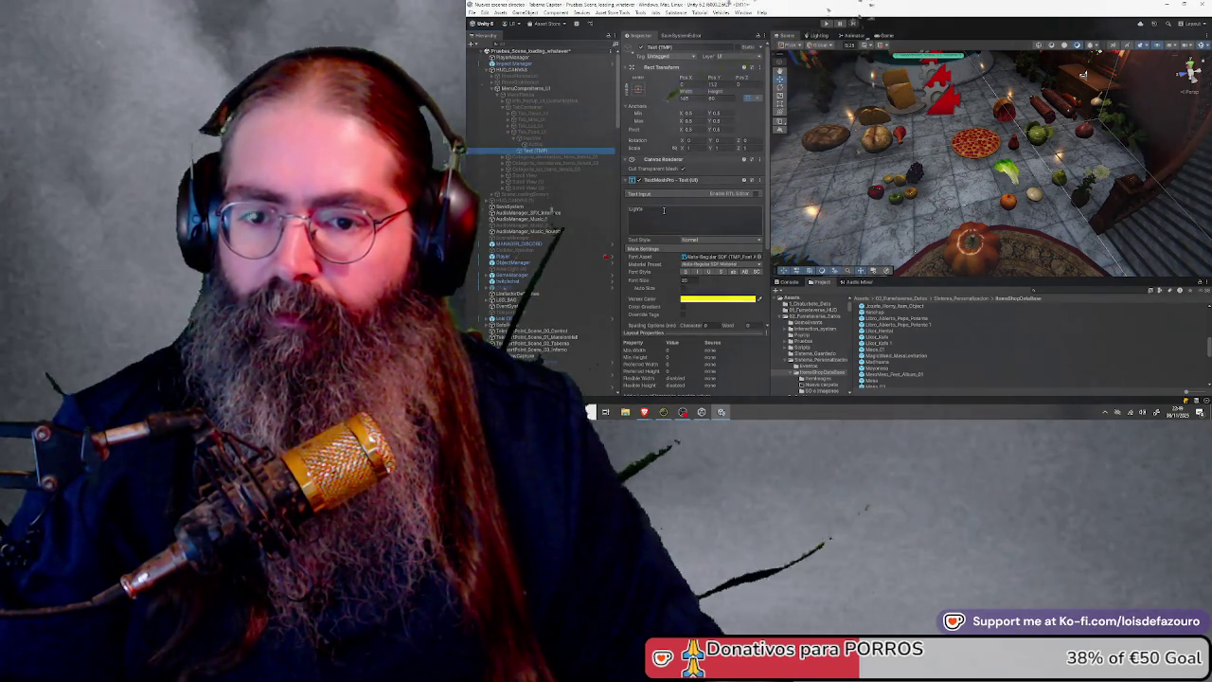
{"action": "type", "text": "Food"}
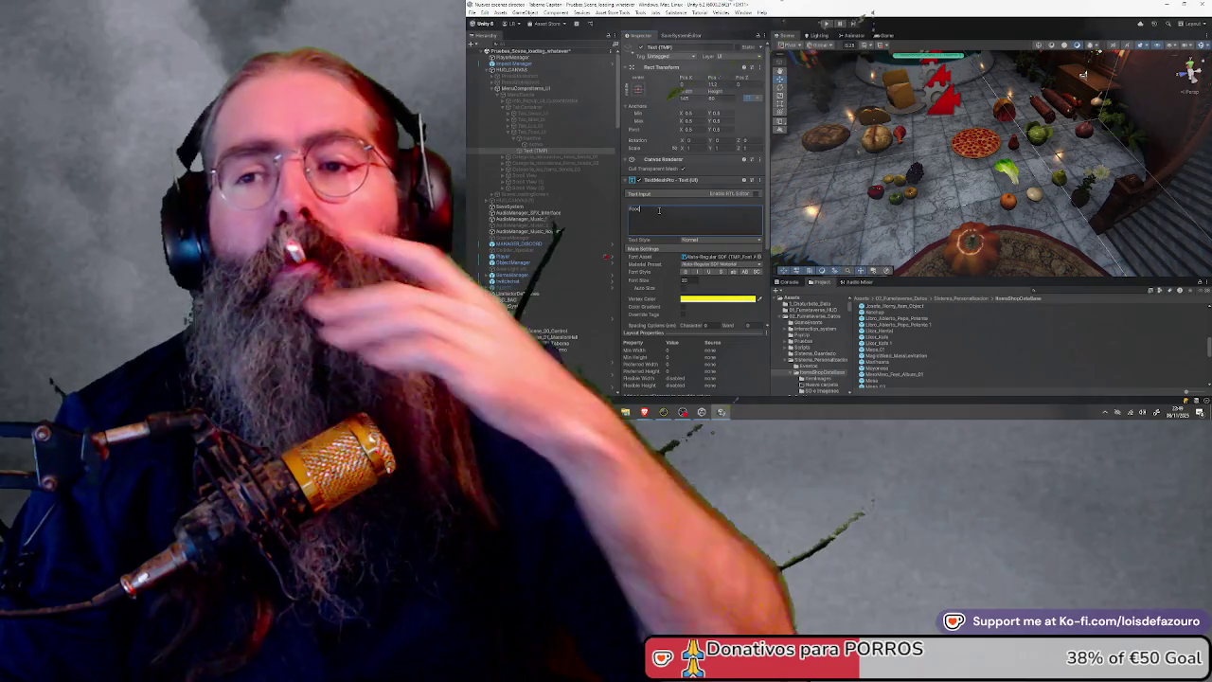
{"action": "left_click", "coordinate": [550, 95]}
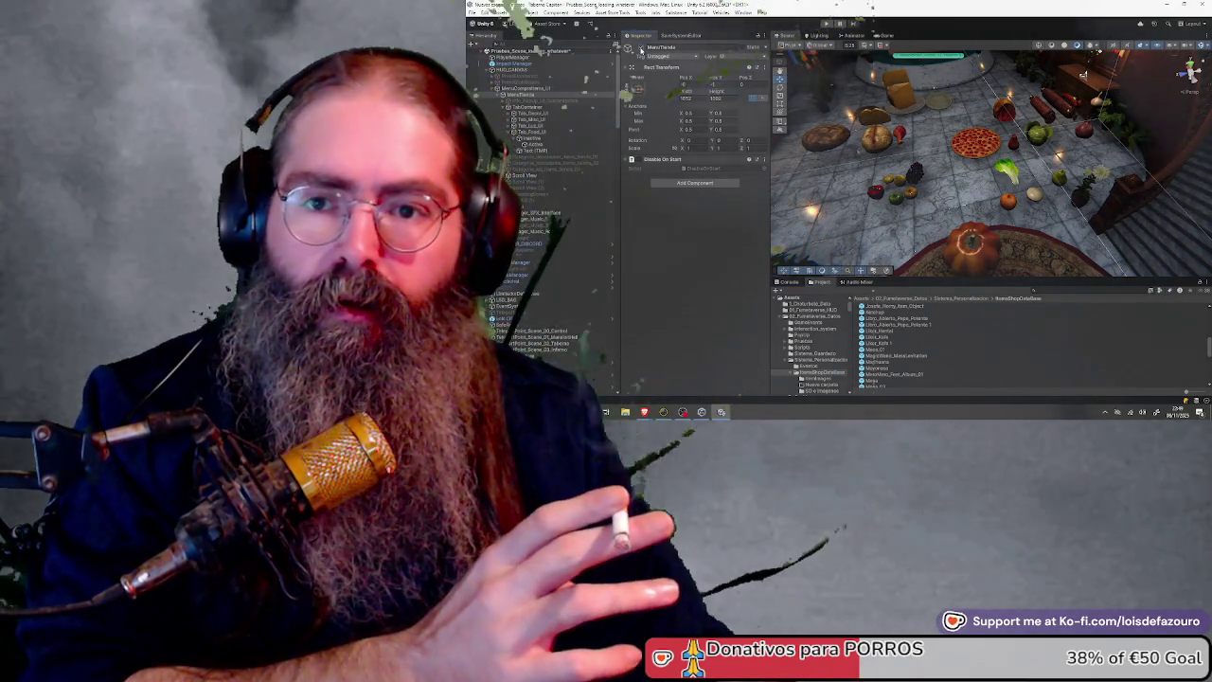
Switch to the Game view and move Tab_Misc_UI below Tab_Food_UI under TabContainer
{"action": "key", "text": "ctrl+2"}
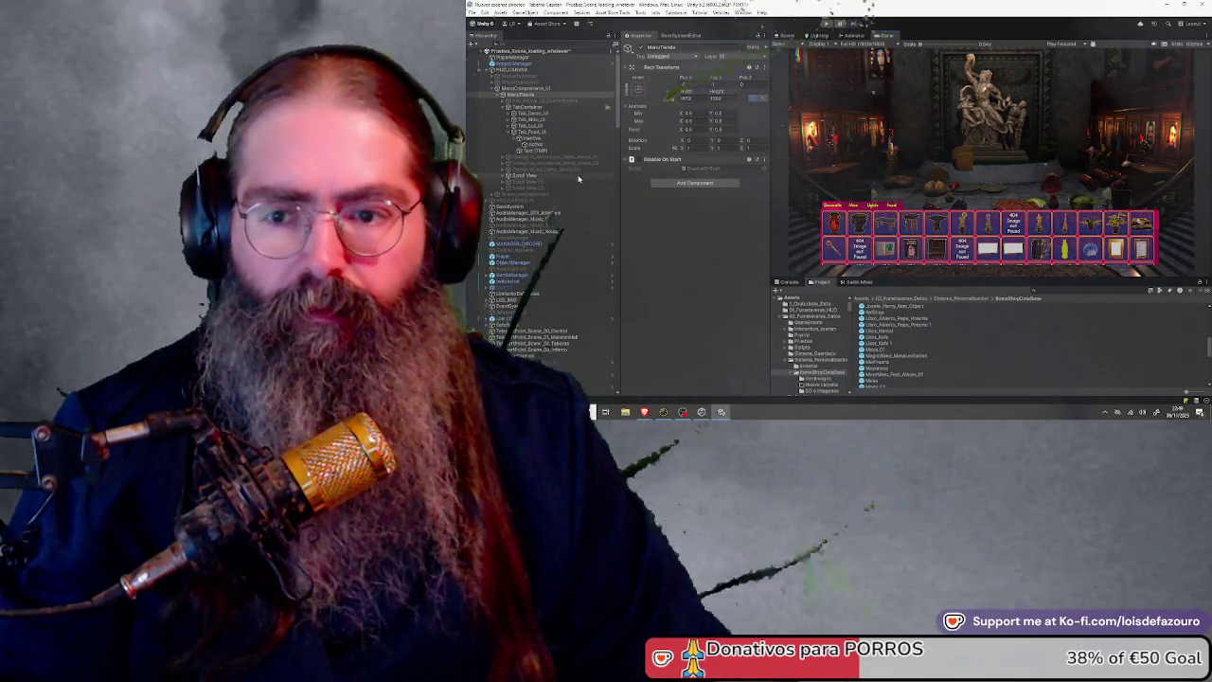
{"action": "left_click_drag", "start_coordinate": [530, 118], "coordinate": [535, 135]}
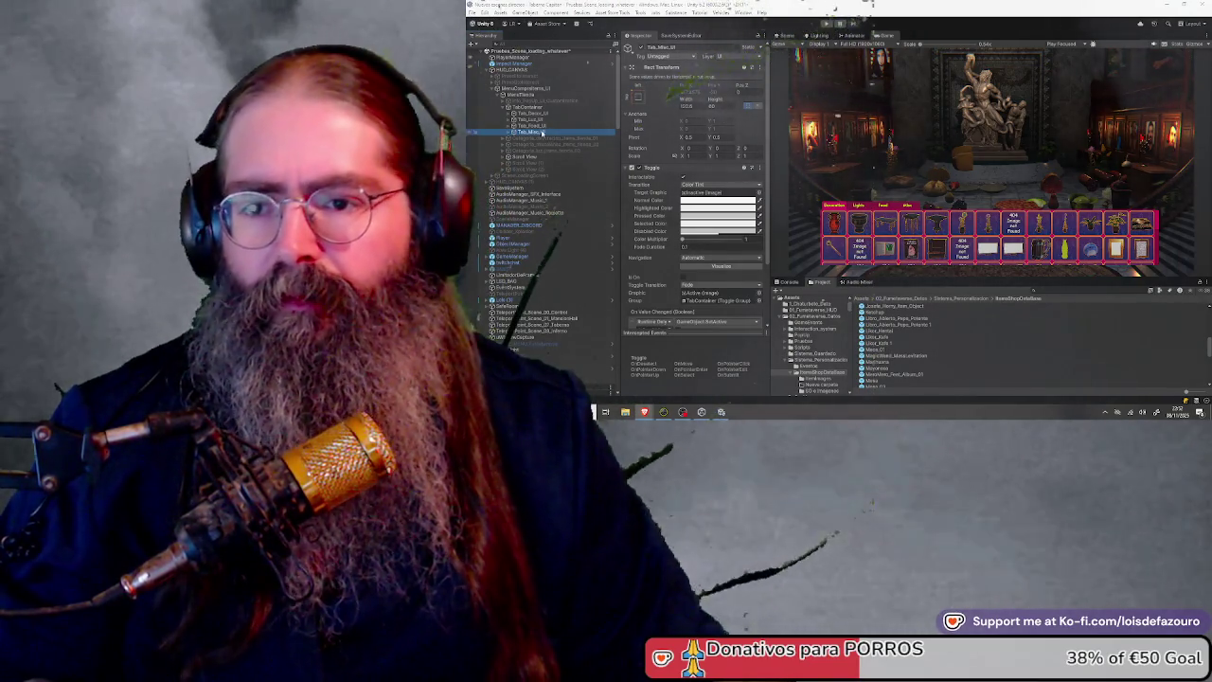
Duplicate the Misc tab and rename the copy Tab_Construction_UI
{"action": "key", "text": "ctrl+d"}
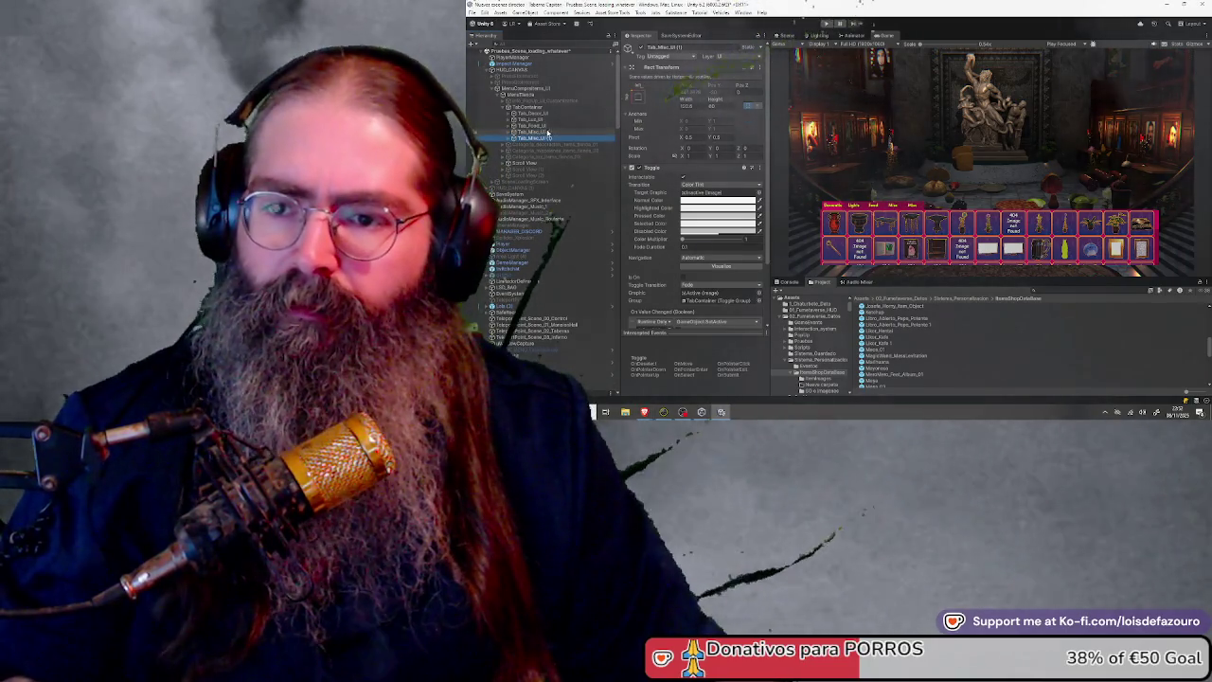
{"action": "left_click", "coordinate": [663, 48]}
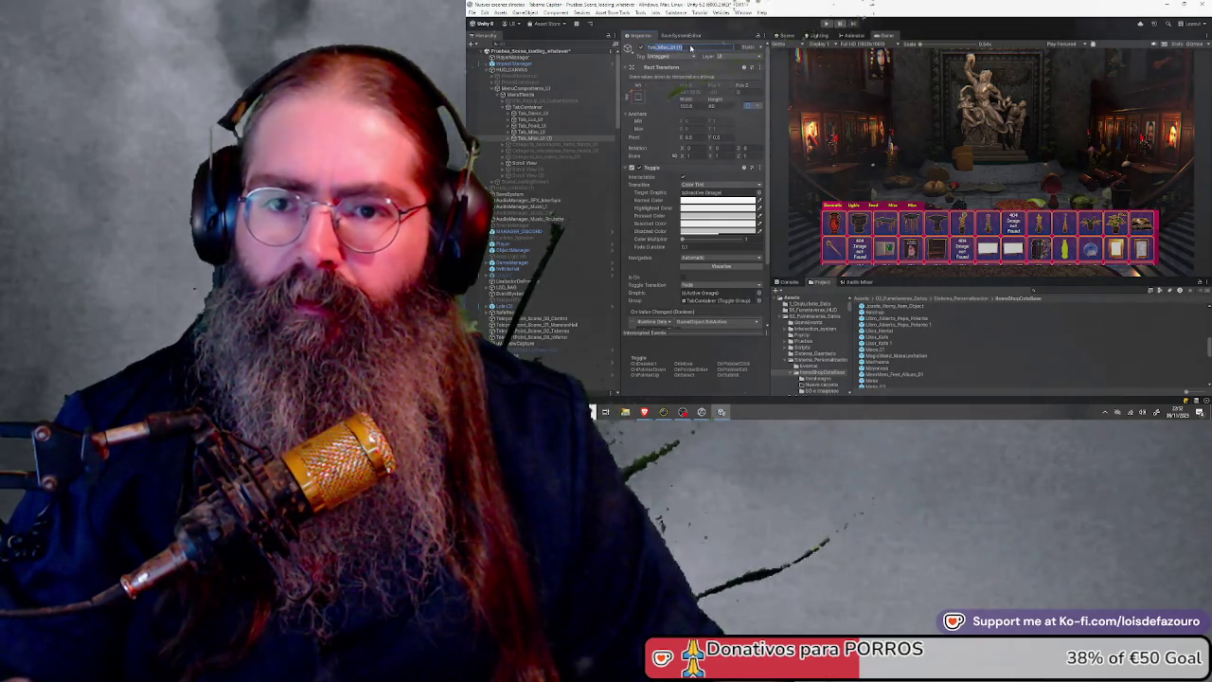
{"action": "type", "text": "Tab_C"}
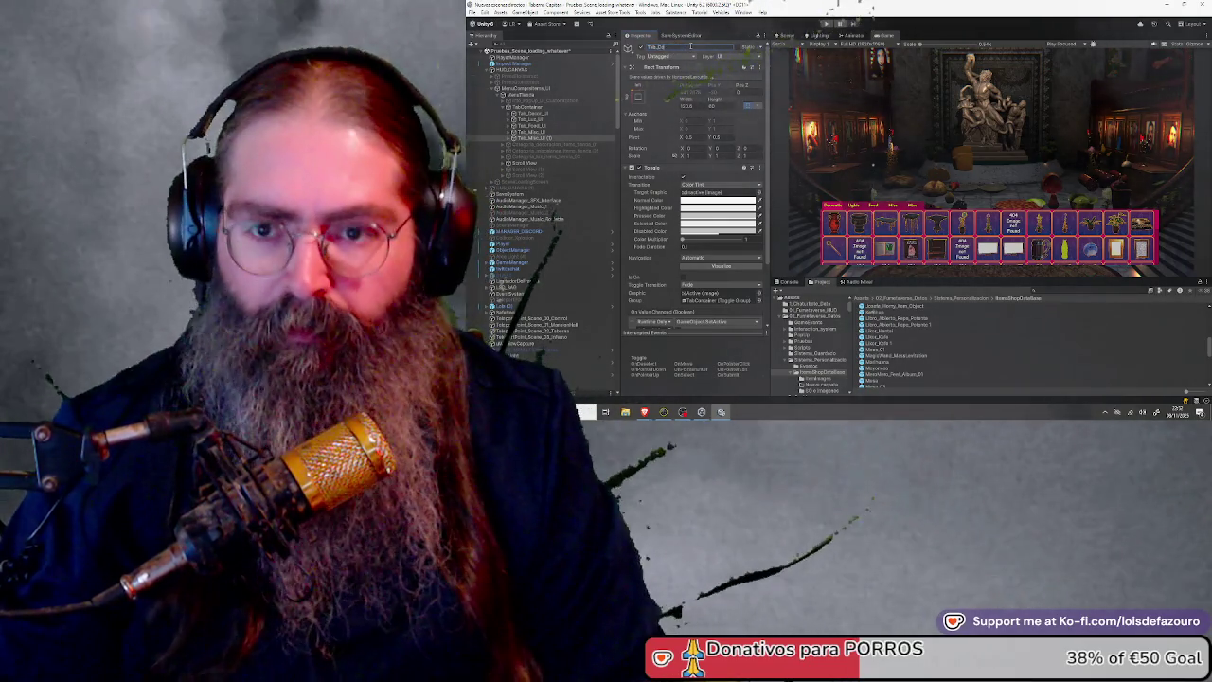
{"action": "type", "text": "ontner_UI"}
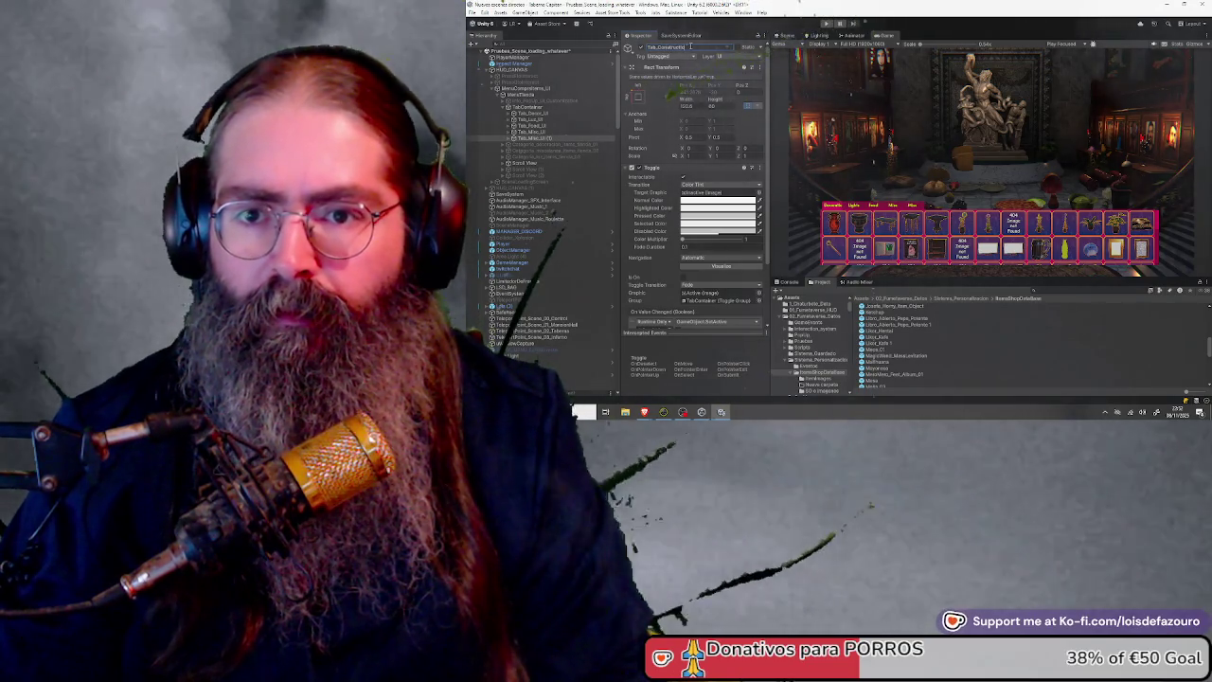
{"action": "key", "text": "Return"}
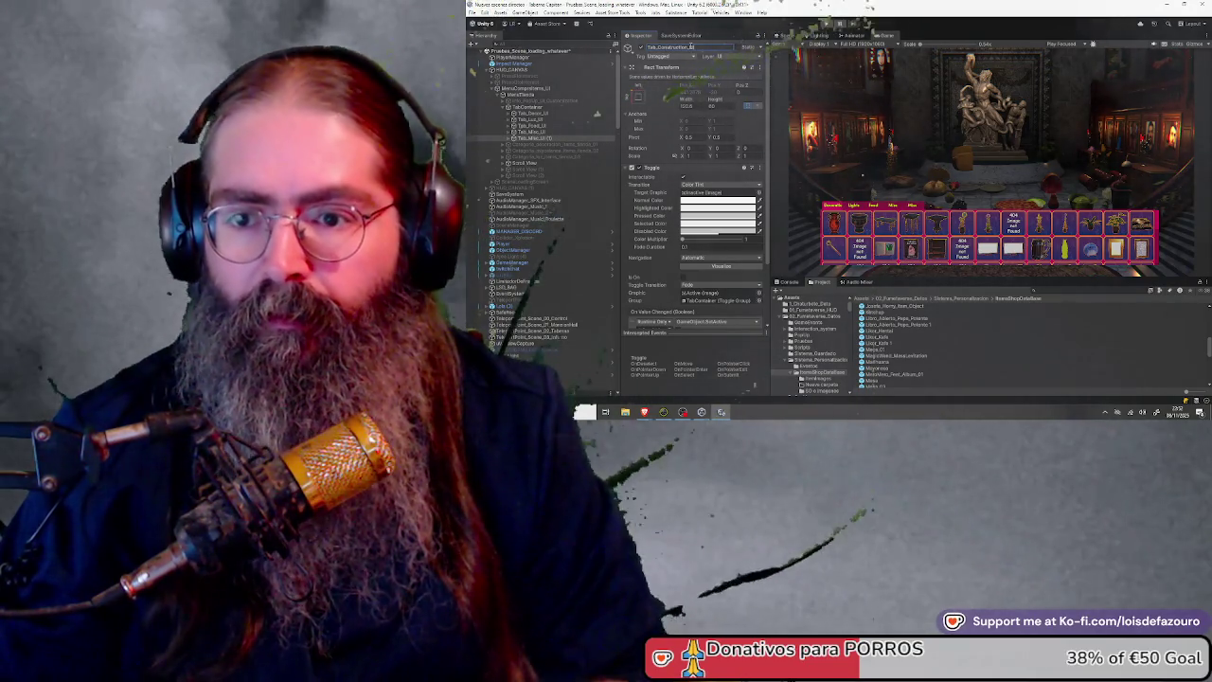
Change the Tab_Construction_UI Text (TMP) label to 'Build'
{"action": "left_click", "coordinate": [514, 138]}
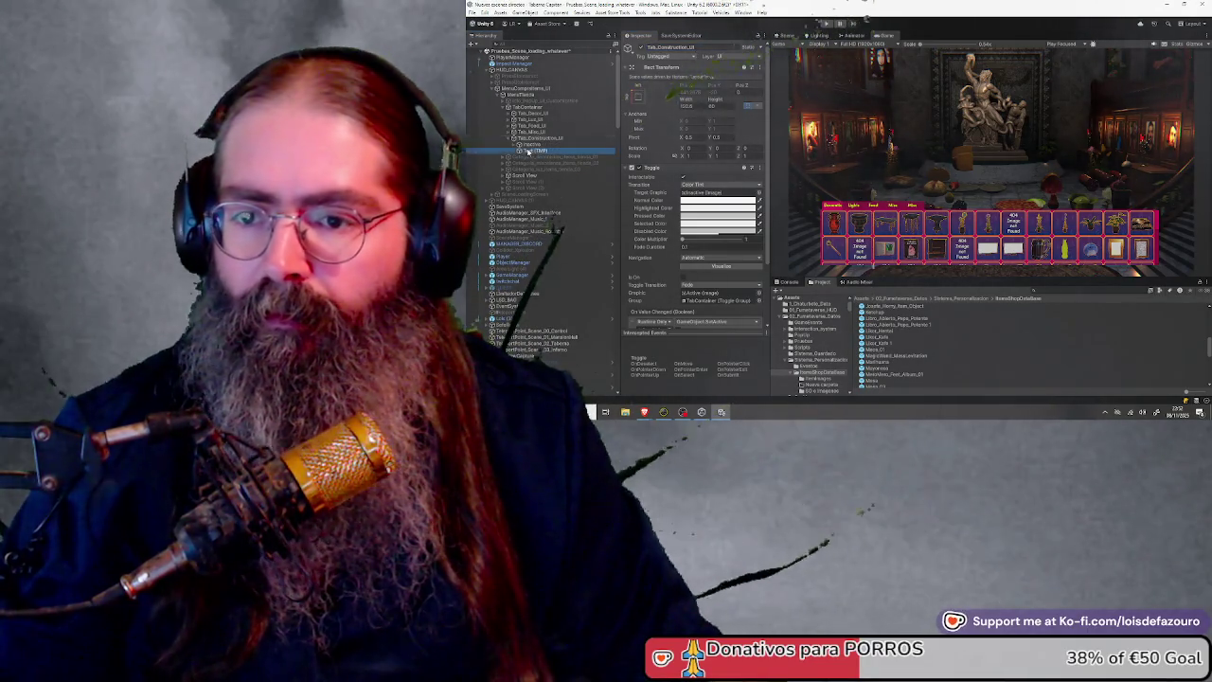
{"action": "left_click", "coordinate": [528, 150]}
{"action": "double_click", "coordinate": [625, 209]}
{"action": "type", "text": "Const"}
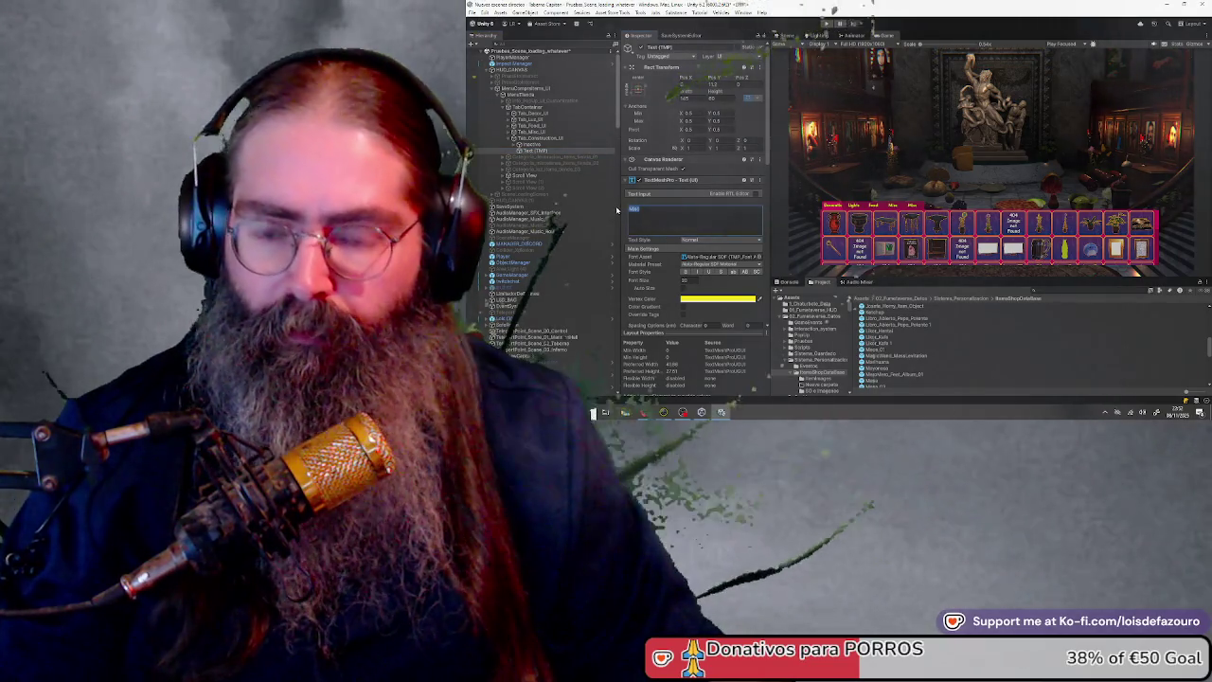
{"action": "type", "text": "ruction"}
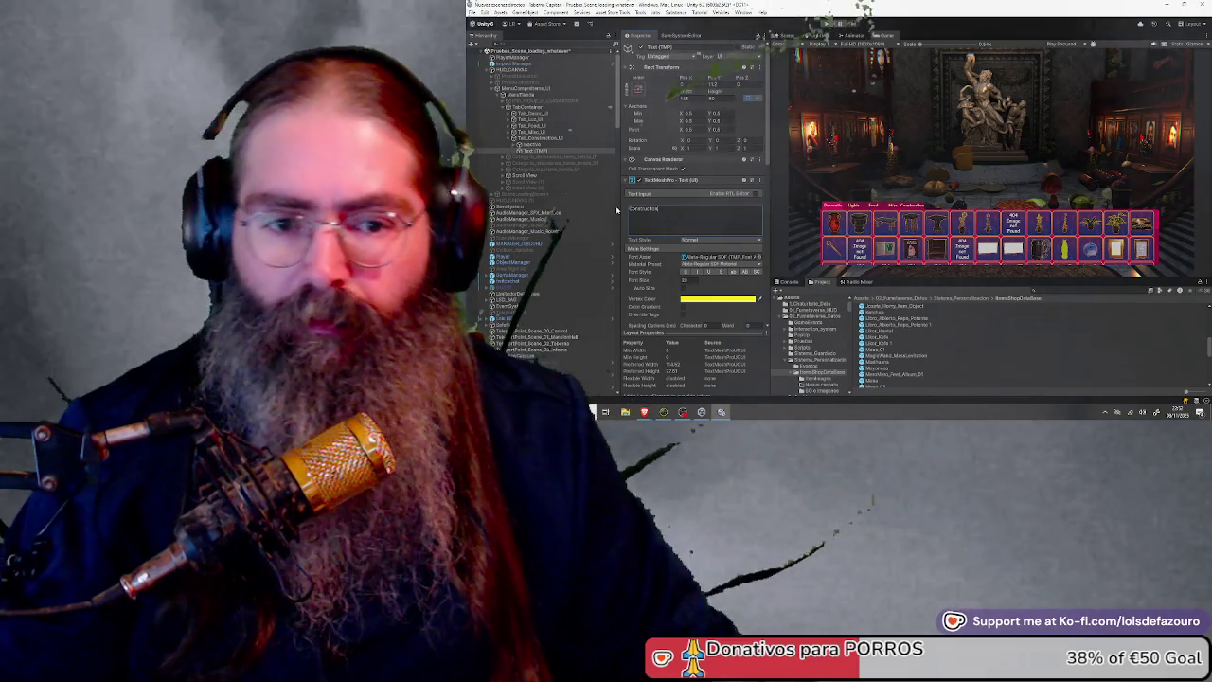
{"action": "double_click", "coordinate": [652, 210]}
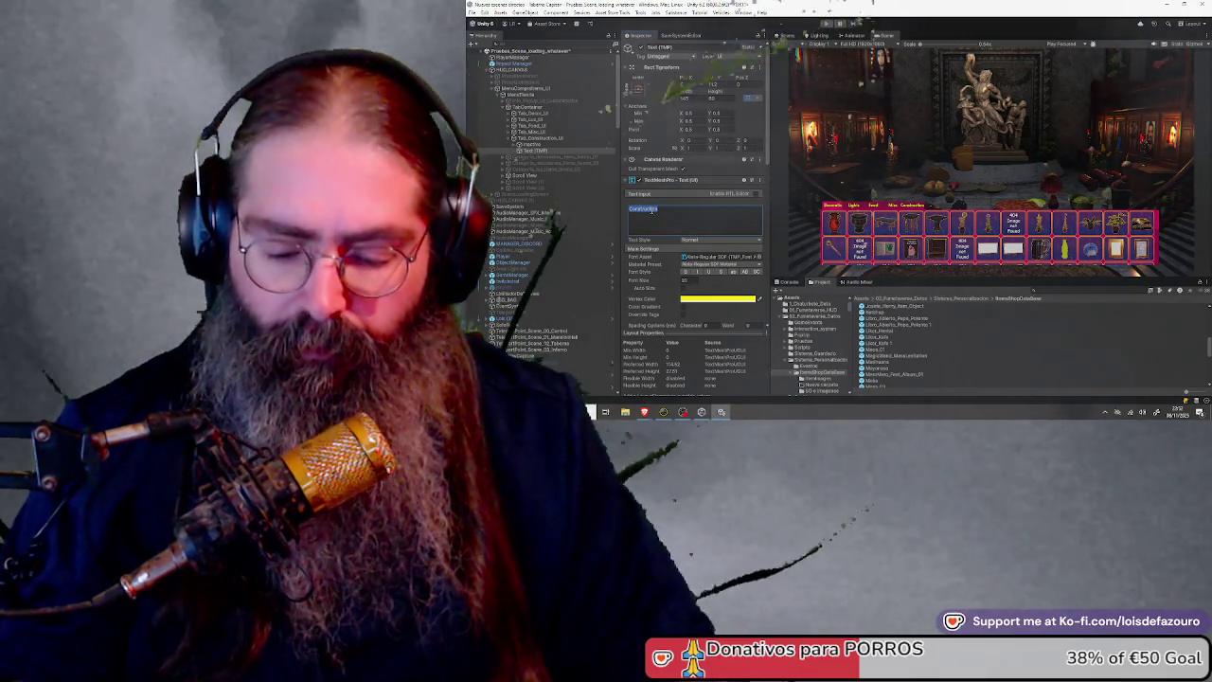
{"action": "type", "text": "Build"}
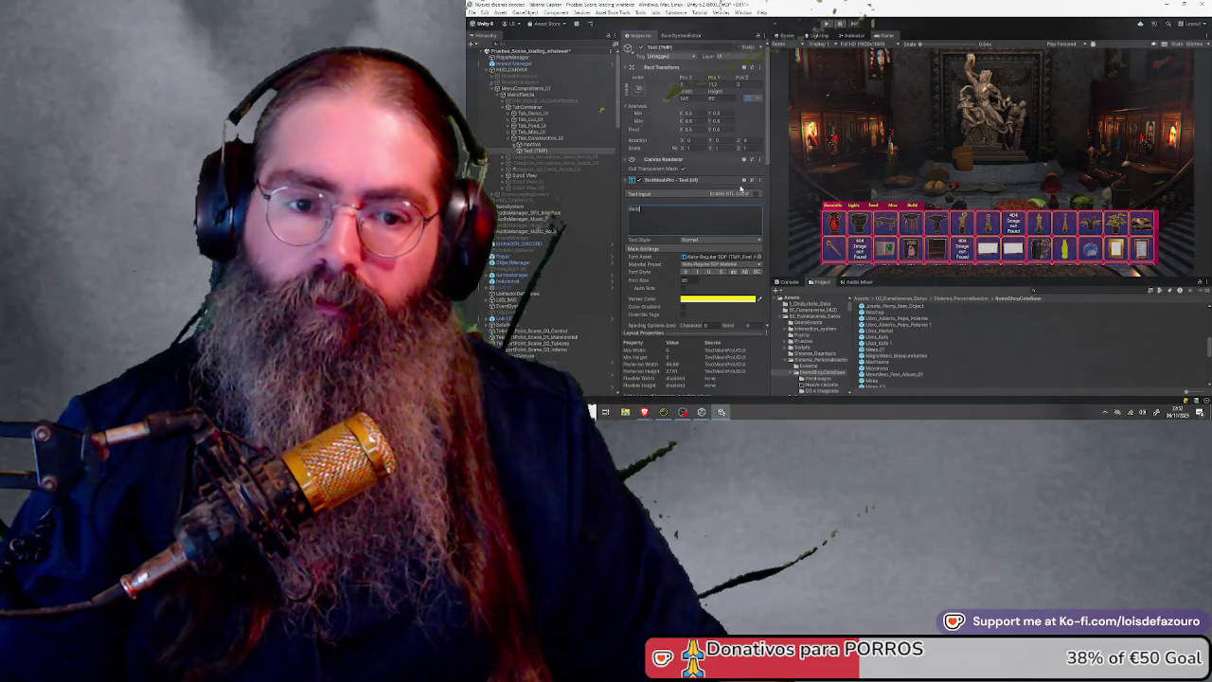
Collapse Tab_Construction_UI's children and duplicate the tab with Ctrl+D
{"action": "left_click", "coordinate": [548, 144]}
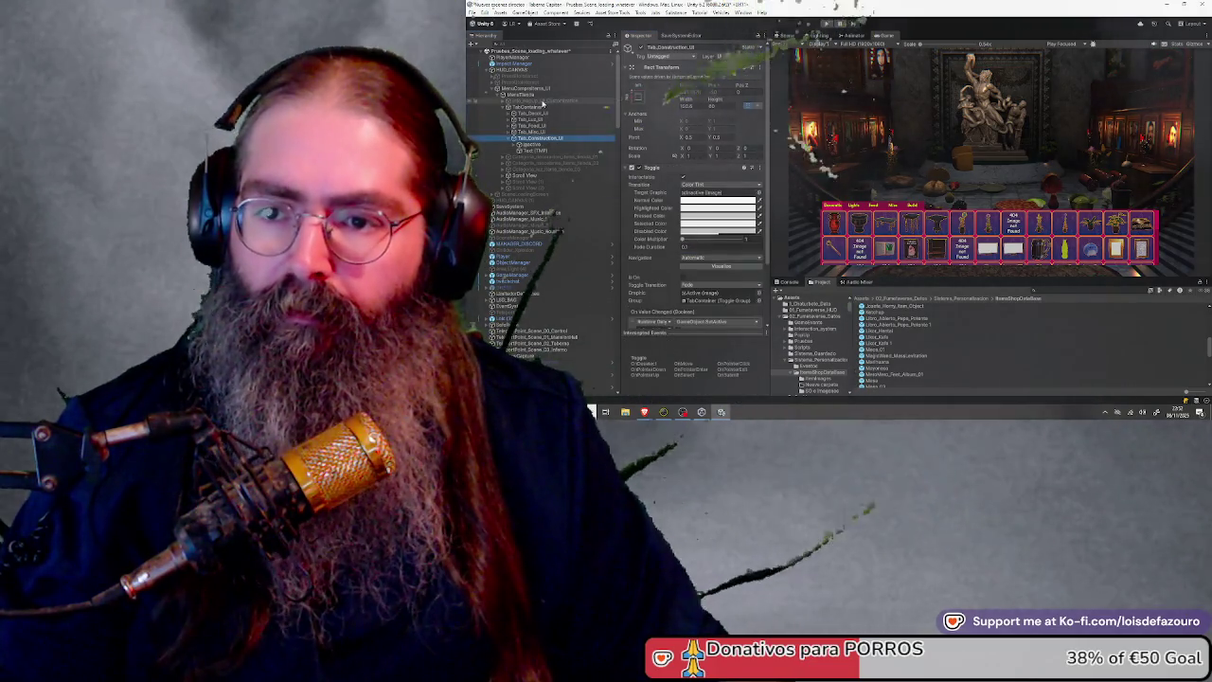
{"action": "left_click", "coordinate": [546, 109]}
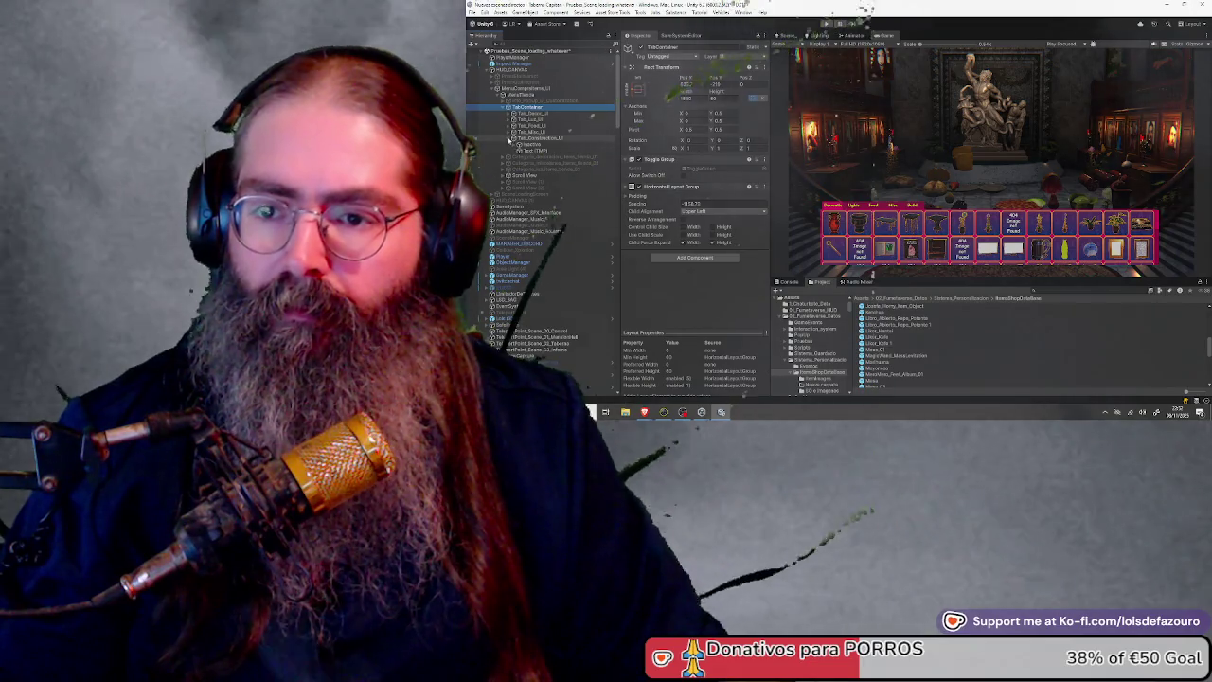
{"action": "left_click", "coordinate": [533, 139]}
{"action": "key", "text": "ctrl+d"}
{"action": "key", "text": "ctrl+d"}
{"action": "key", "text": "ctrl+d"}
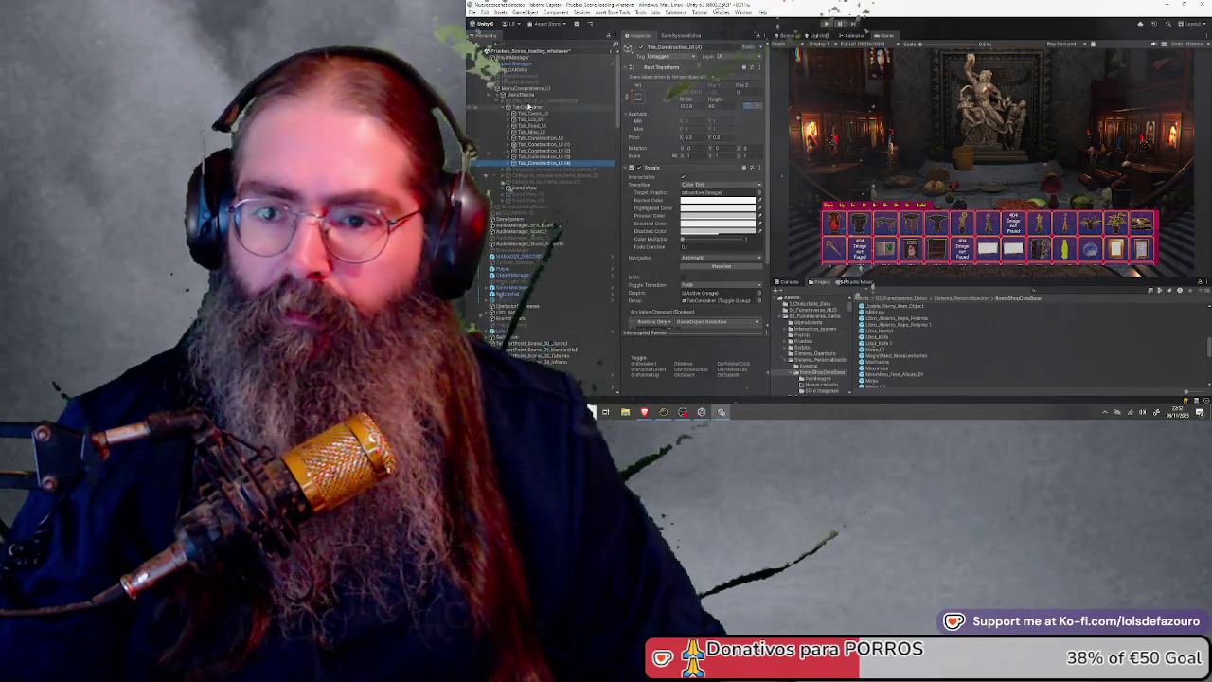
Lower the TabContainer Horizontal Layout Group spacing so all eight tabs fit in one row
{"action": "left_click", "coordinate": [533, 101]}
{"action": "left_click", "coordinate": [532, 107]}
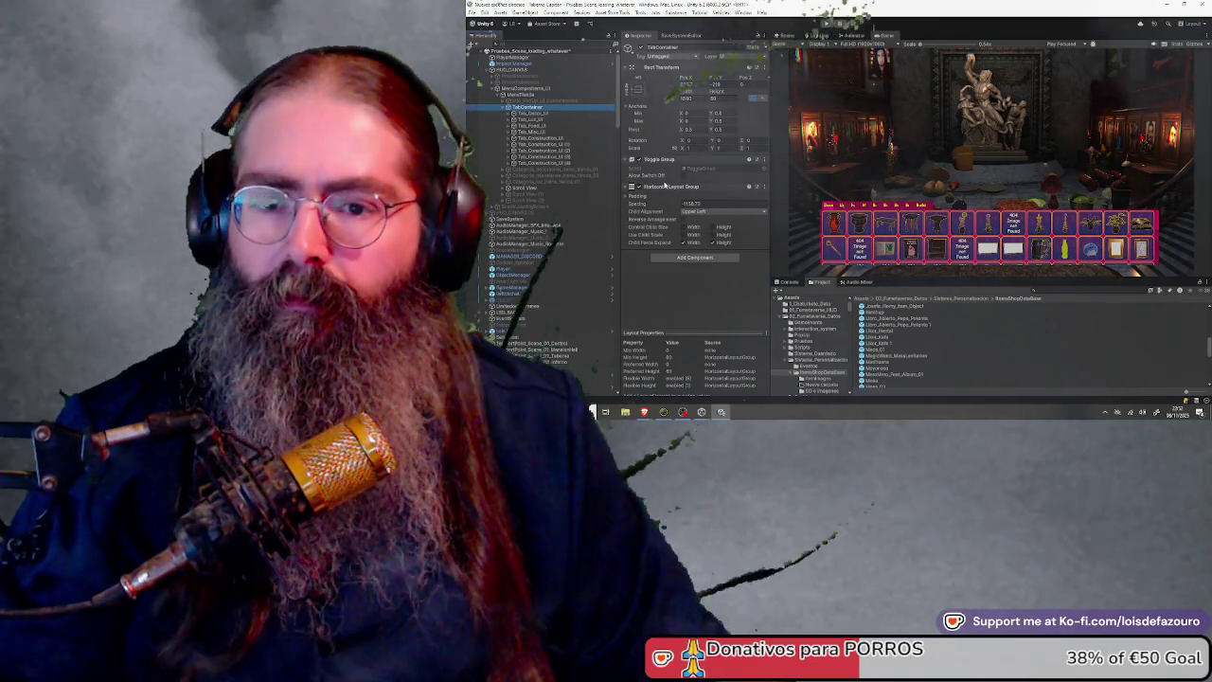
{"action": "mouse_move", "coordinate": [638, 203]}
{"action": "left_mouse_down"}
{"action": "mouse_move", "coordinate": [616, 202]}
{"action": "mouse_move", "coordinate": [866, 190]}
{"action": "left_mouse_up"}
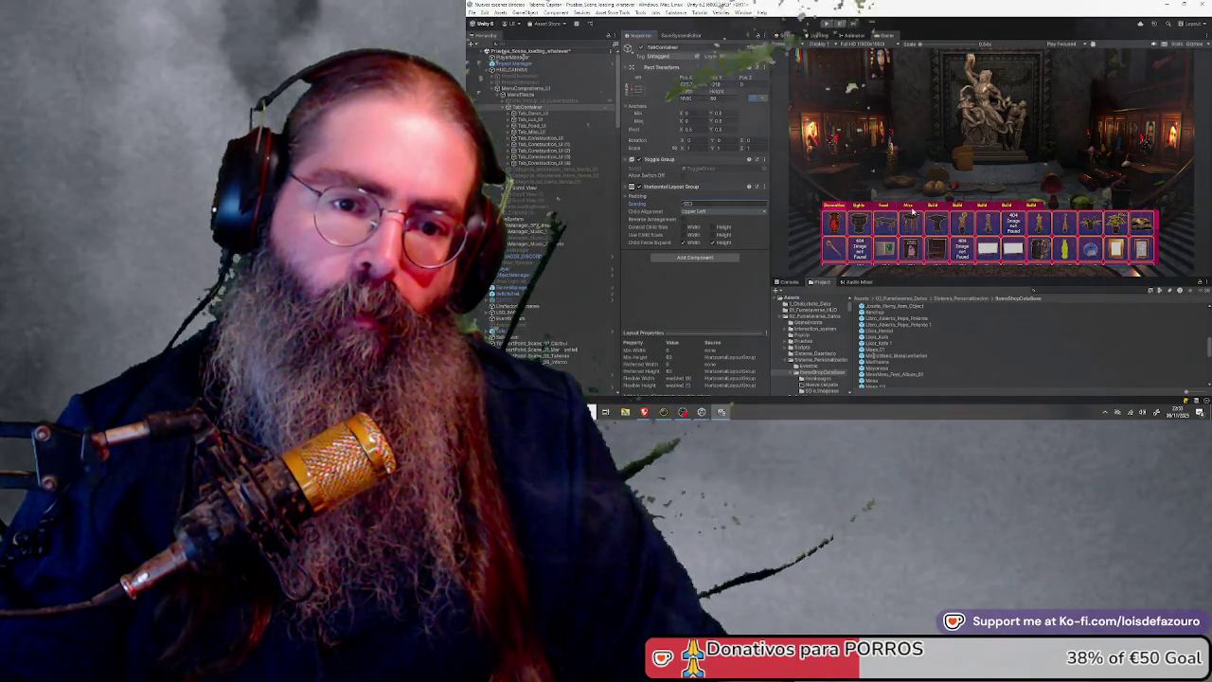
{"action": "left_click", "coordinate": [564, 95]}
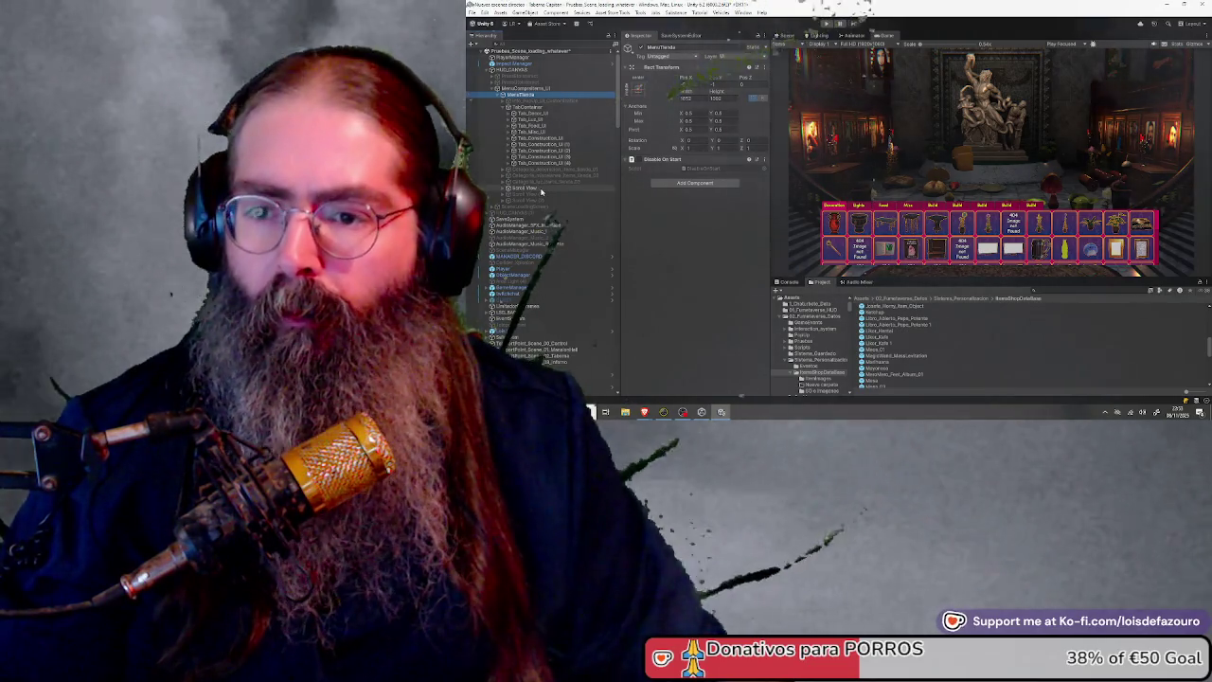
{"action": "left_click", "coordinate": [530, 189]}
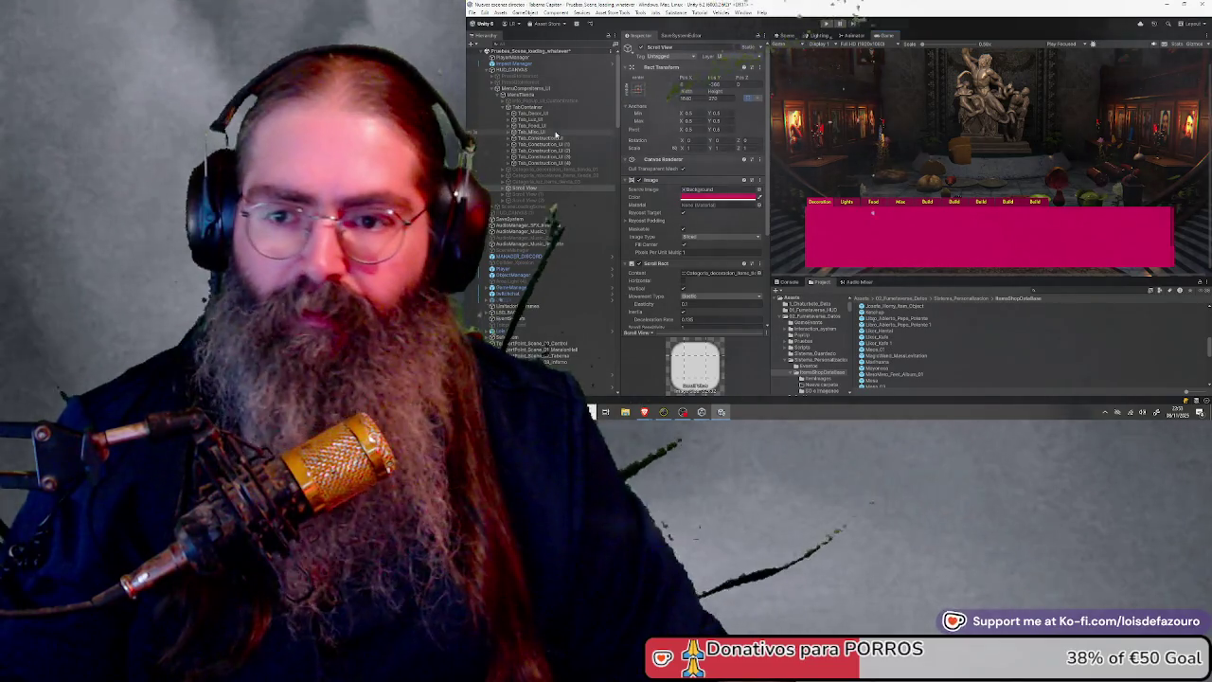
{"action": "left_click", "coordinate": [535, 113]}
{"action": "left_click", "coordinate": [530, 188]}
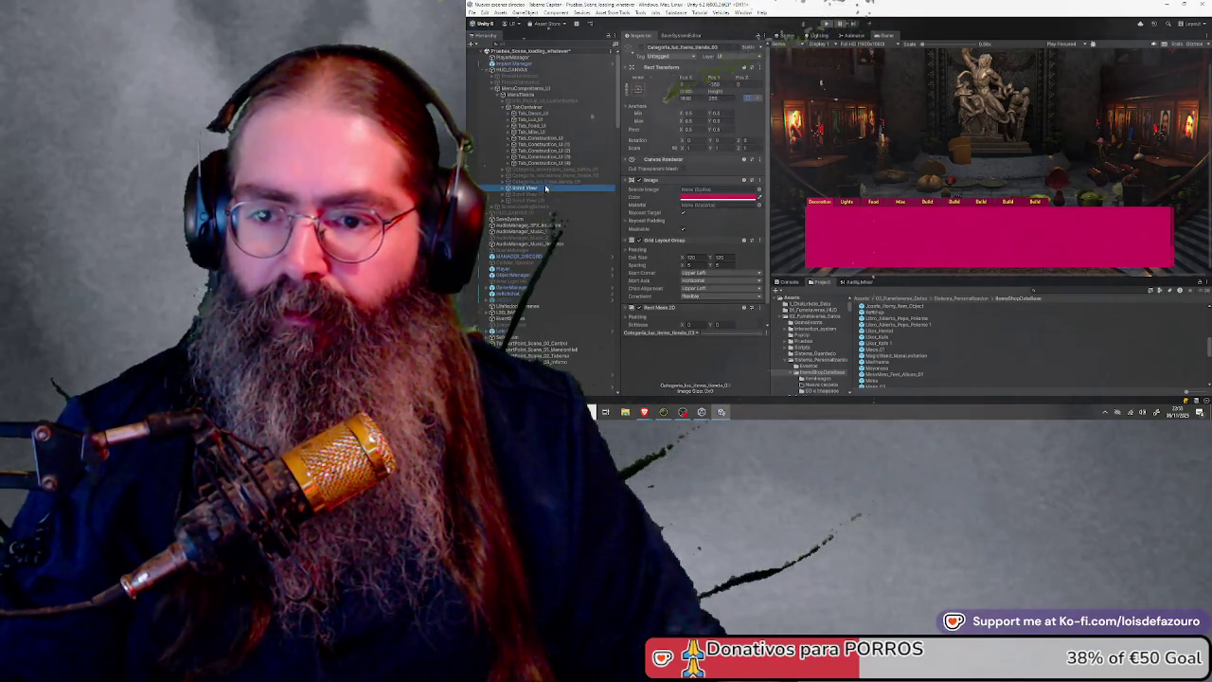
{"action": "left_click", "coordinate": [542, 90]}
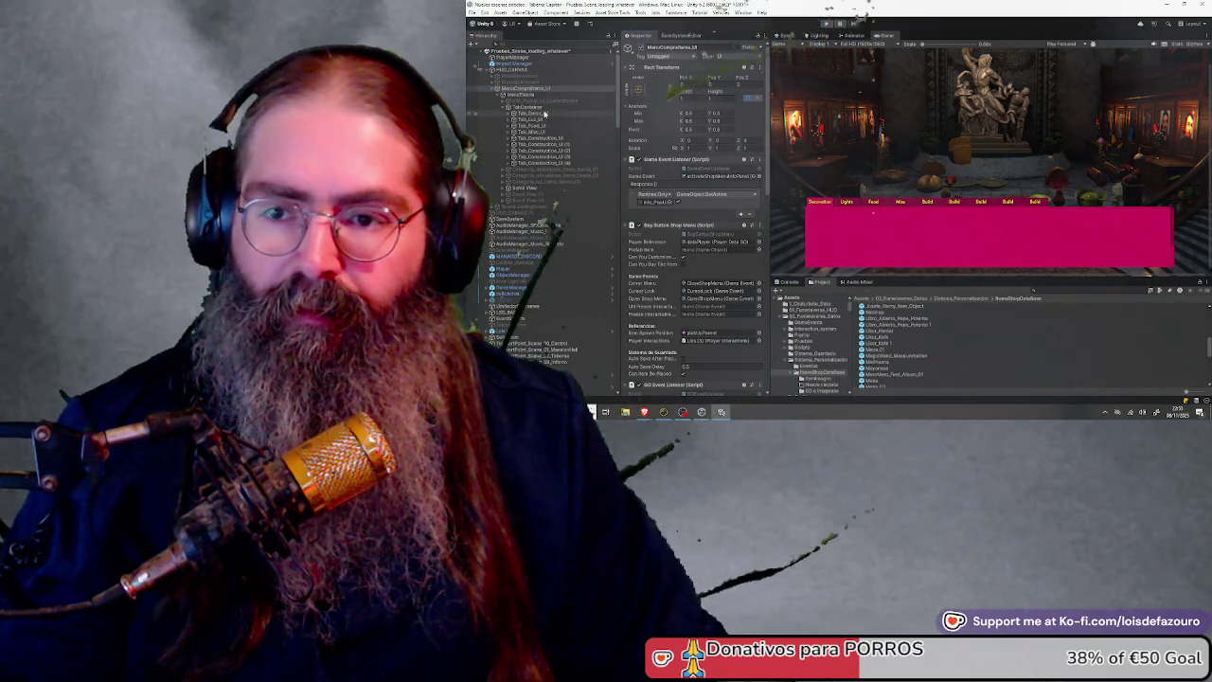
{"action": "left_click", "coordinate": [532, 107]}
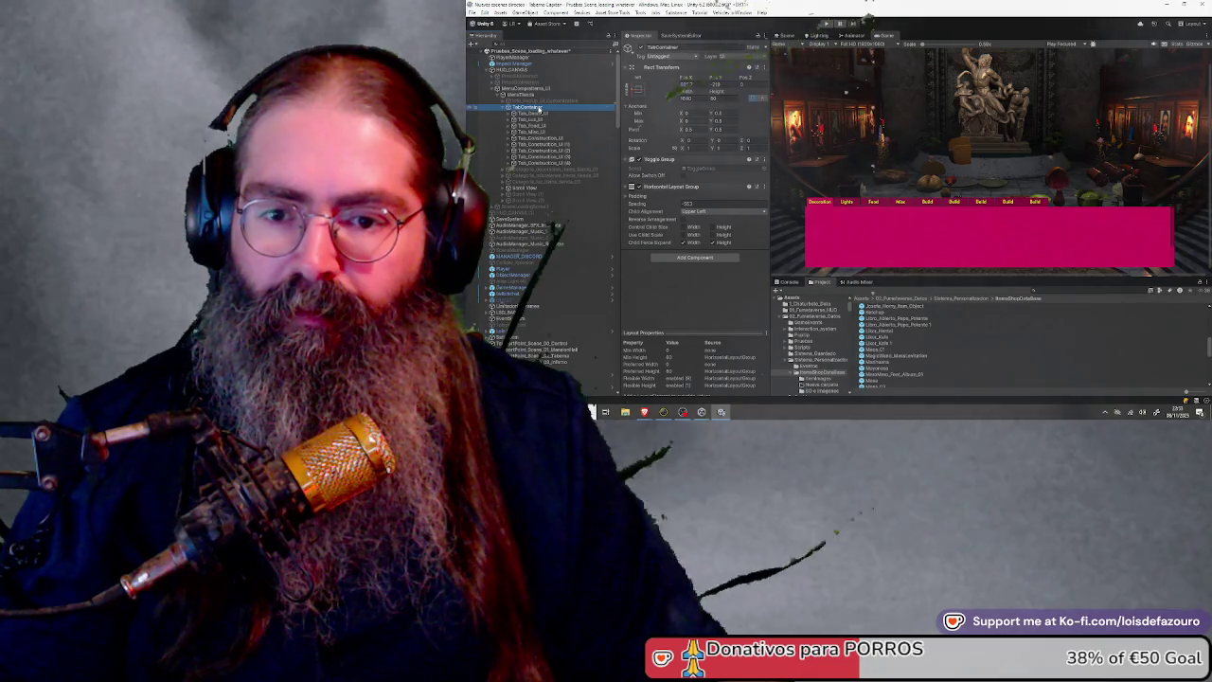
{"action": "left_click", "coordinate": [526, 188]}
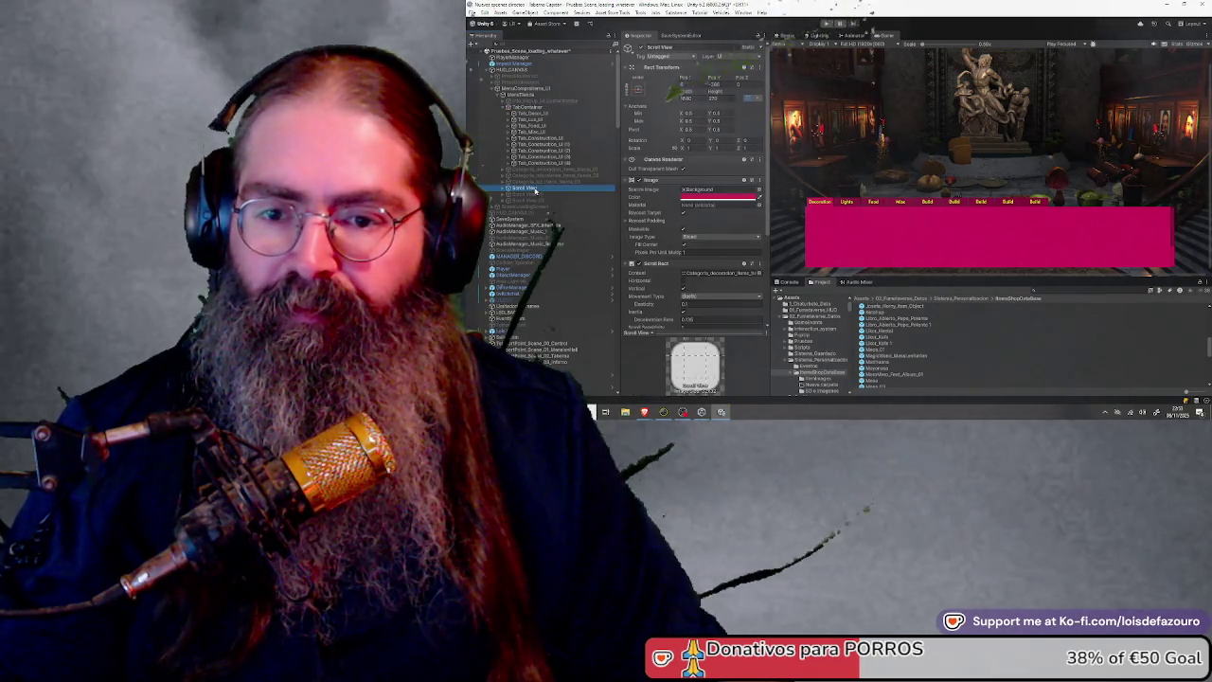
{"action": "scroll", "coordinate": [654, 256], "scroll_direction": "down", "scroll_amount": 2}
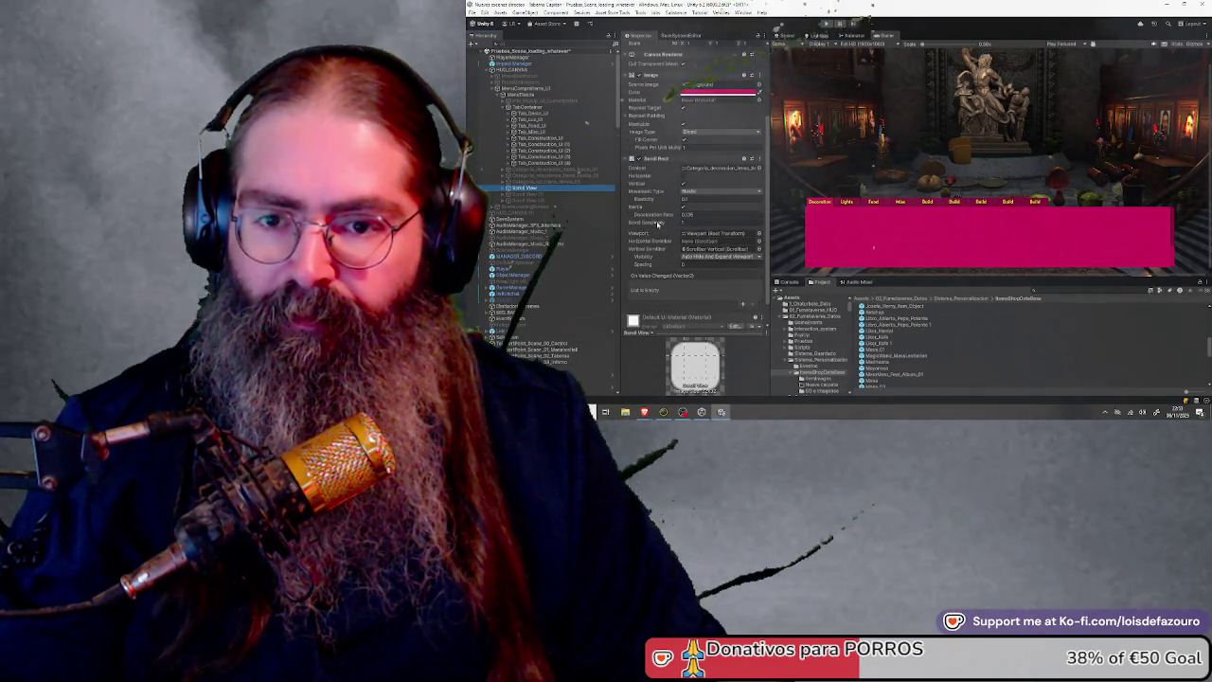
{"action": "scroll", "coordinate": [656, 223], "scroll_direction": "up", "scroll_amount": 2}
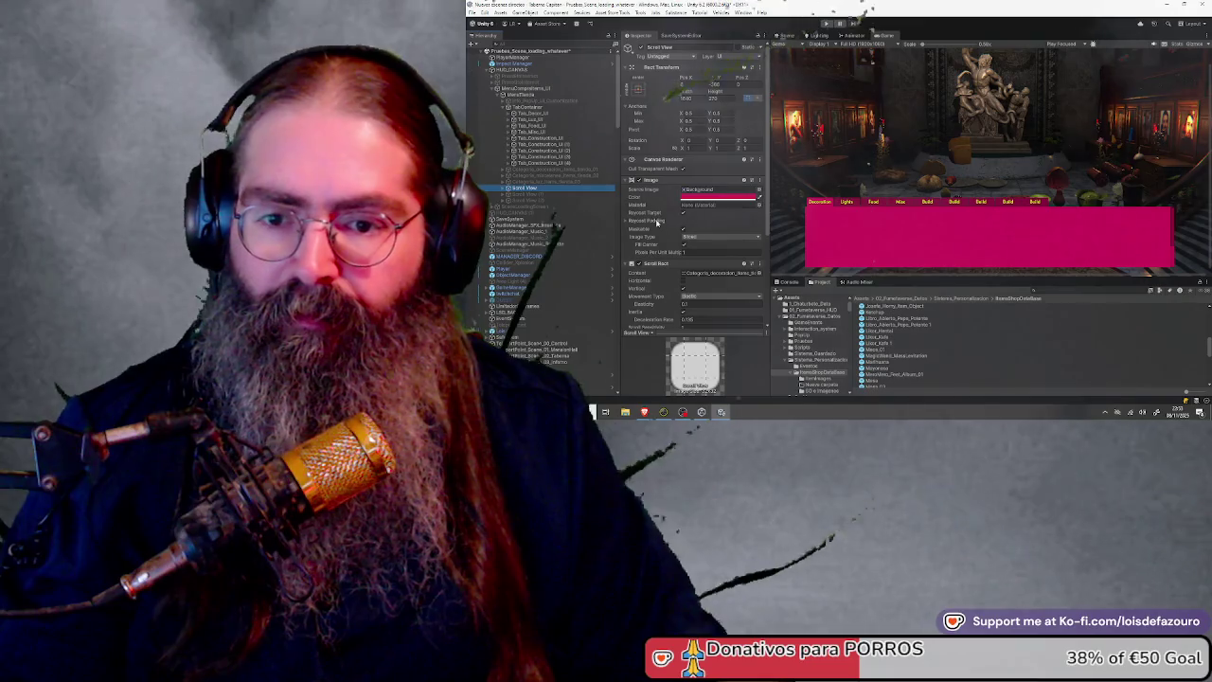
{"action": "scroll", "coordinate": [644, 221], "scroll_direction": "down", "scroll_amount": 1}
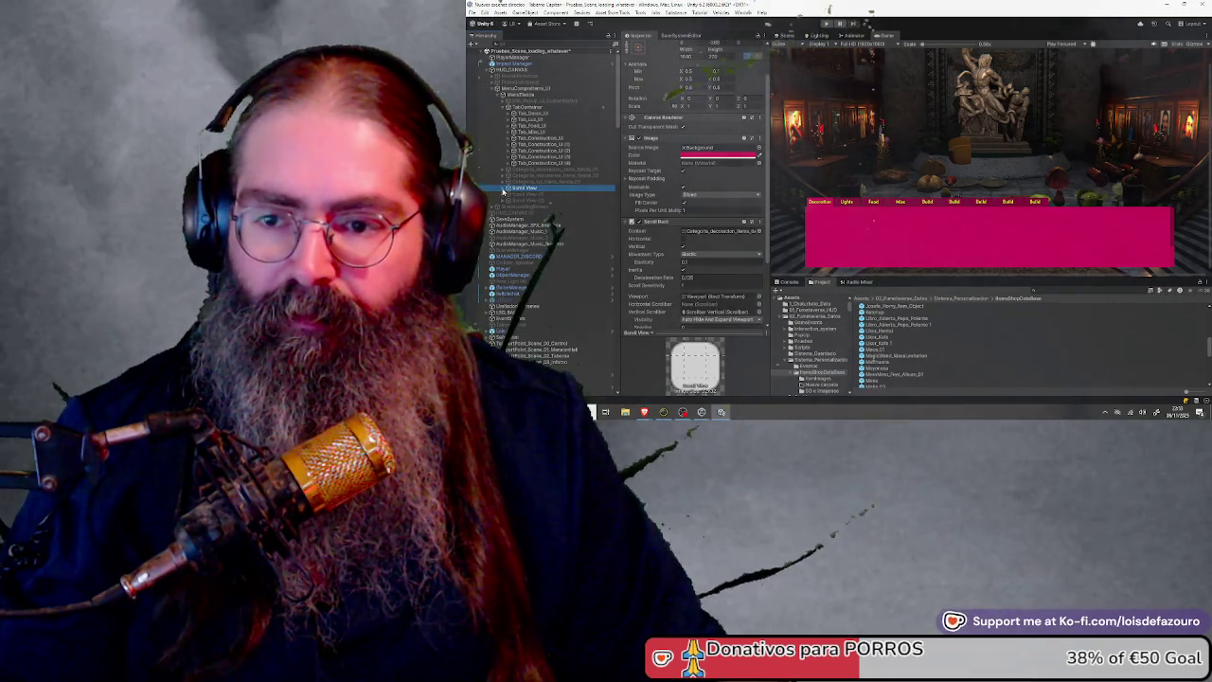
{"action": "scroll", "coordinate": [648, 63], "scroll_direction": "up", "scroll_amount": 2}
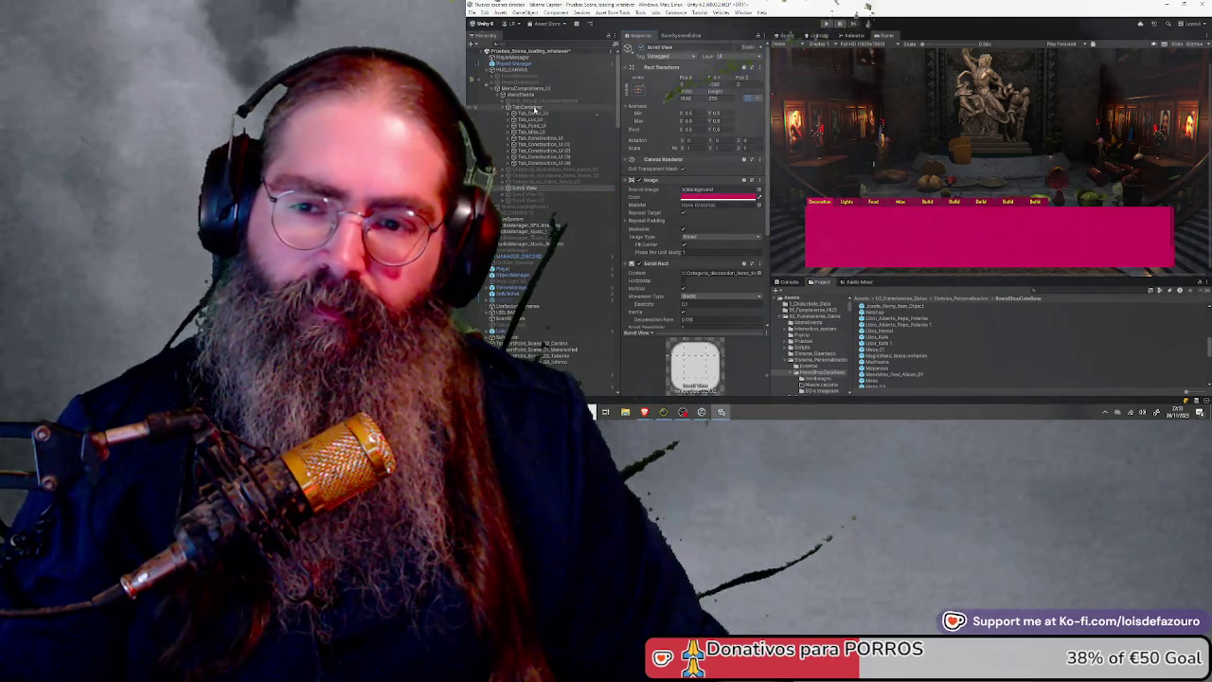
{"action": "left_click", "coordinate": [528, 107]}
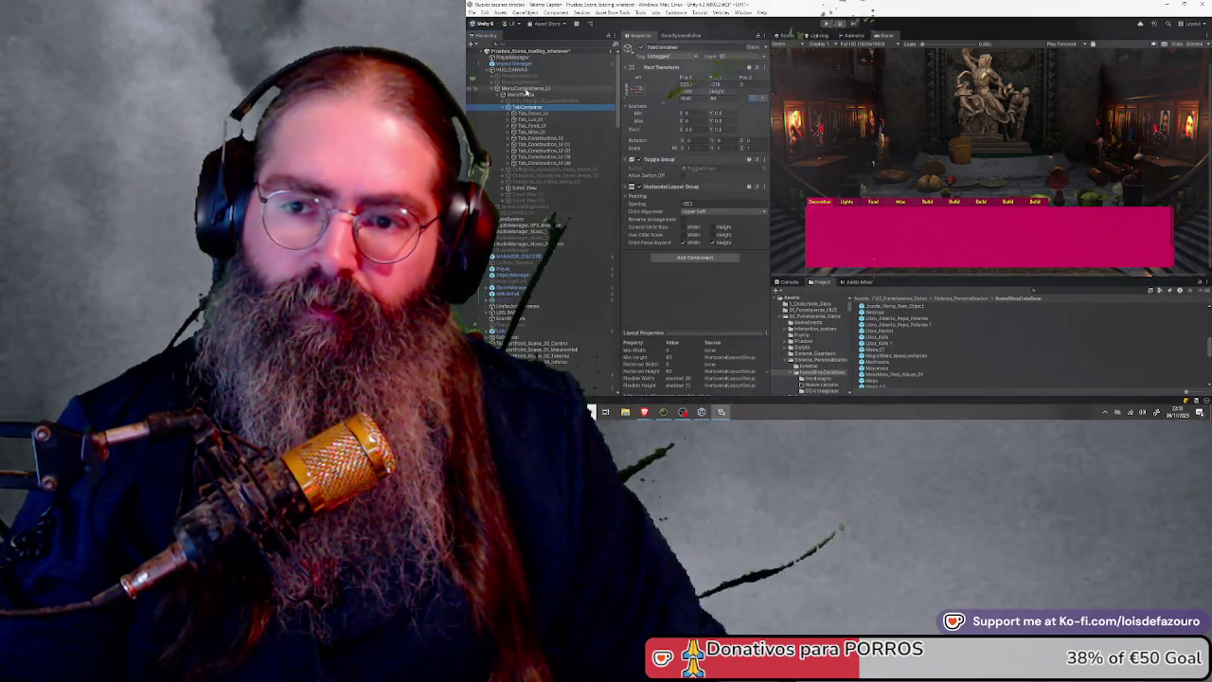
{"action": "left_click", "coordinate": [521, 95]}
{"action": "left_click", "coordinate": [629, 48]}
{"action": "left_click", "coordinate": [629, 48]}
{"action": "left_click", "coordinate": [629, 49]}
{"action": "left_click", "coordinate": [629, 49]}
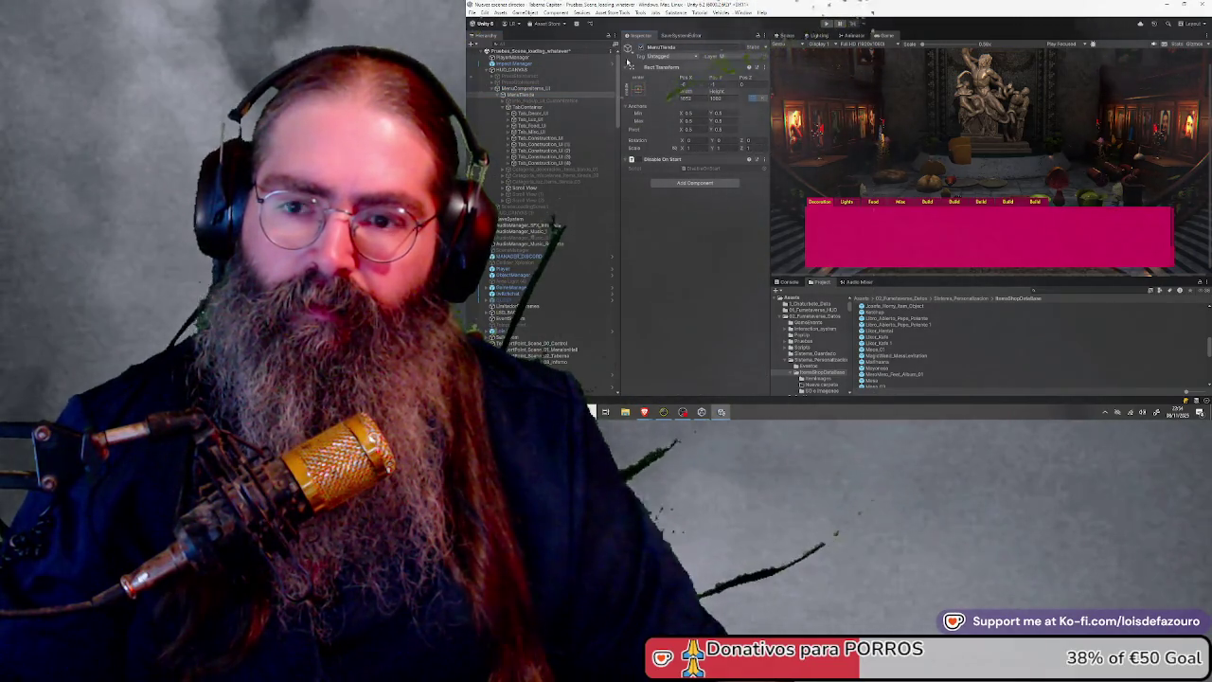
{"action": "left_click", "coordinate": [538, 114]}
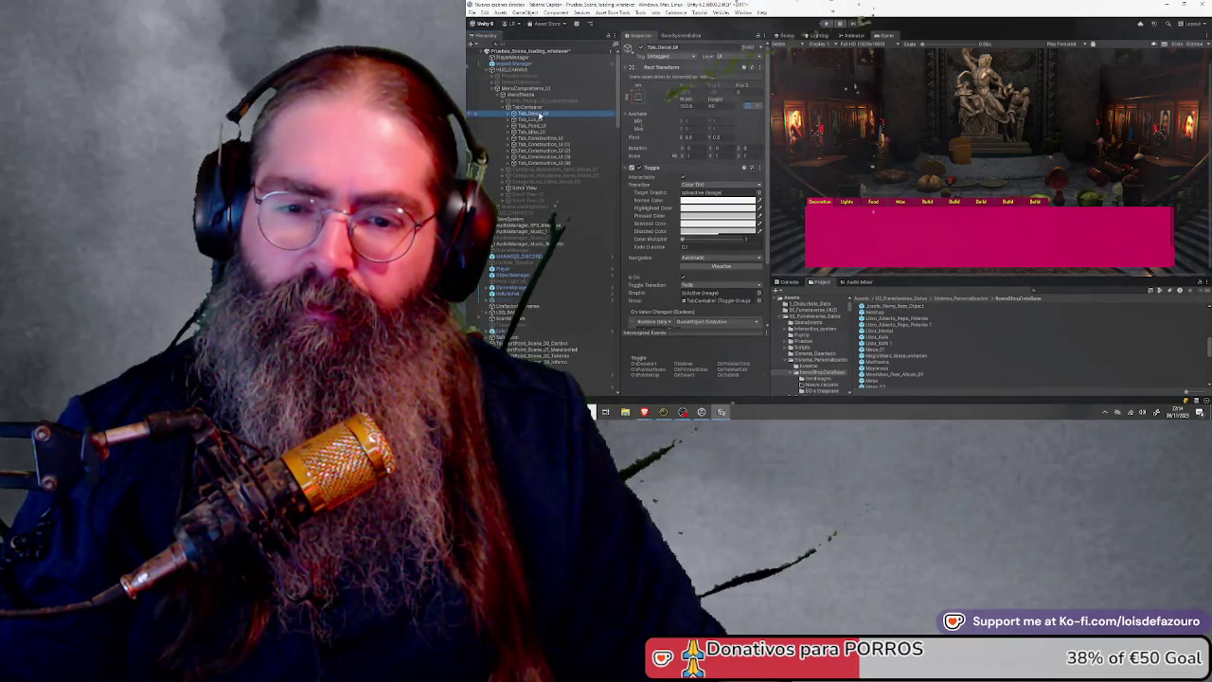
{"action": "left_click", "coordinate": [539, 119]}
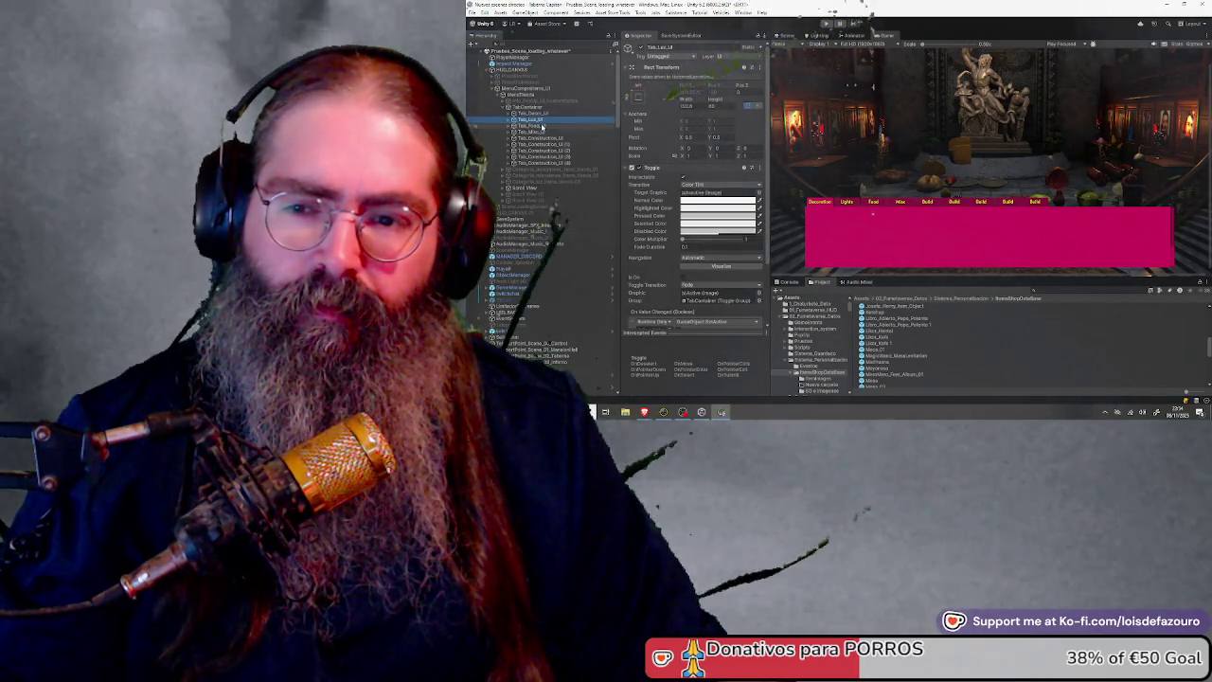
{"action": "left_click", "coordinate": [538, 126]}
{"action": "left_click", "coordinate": [536, 114]}
{"action": "left_click", "coordinate": [641, 52]}
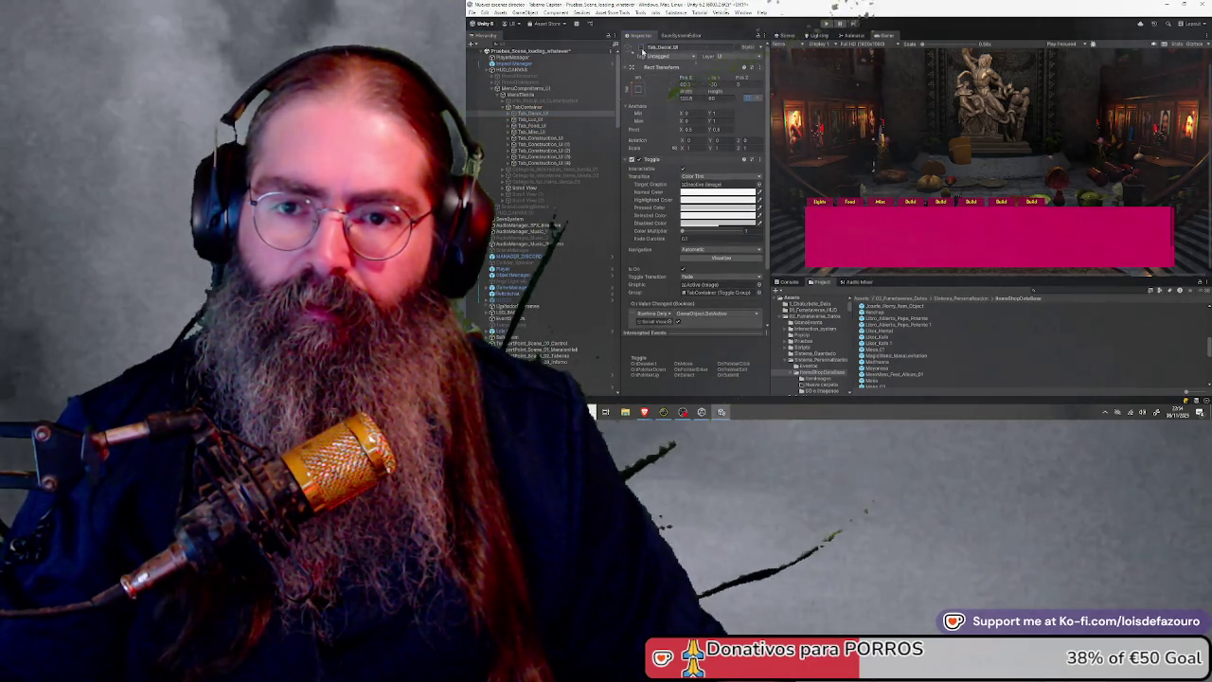
{"action": "left_click", "coordinate": [610, 193]}
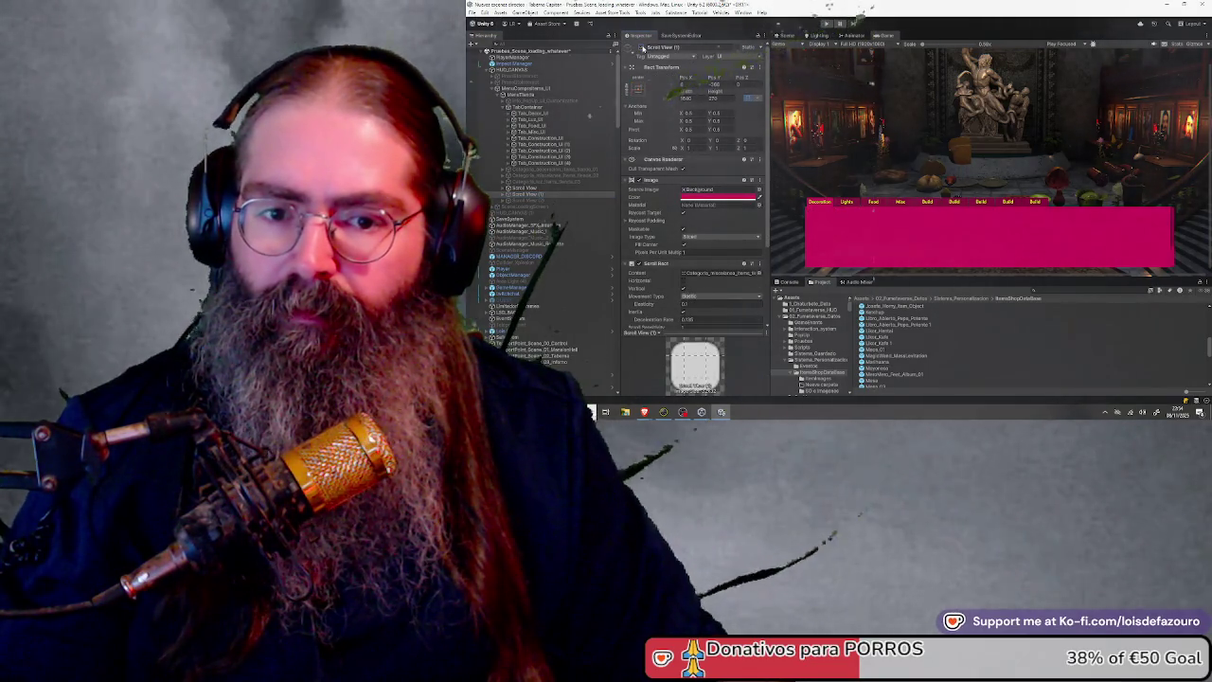
{"action": "left_click", "coordinate": [533, 195]}
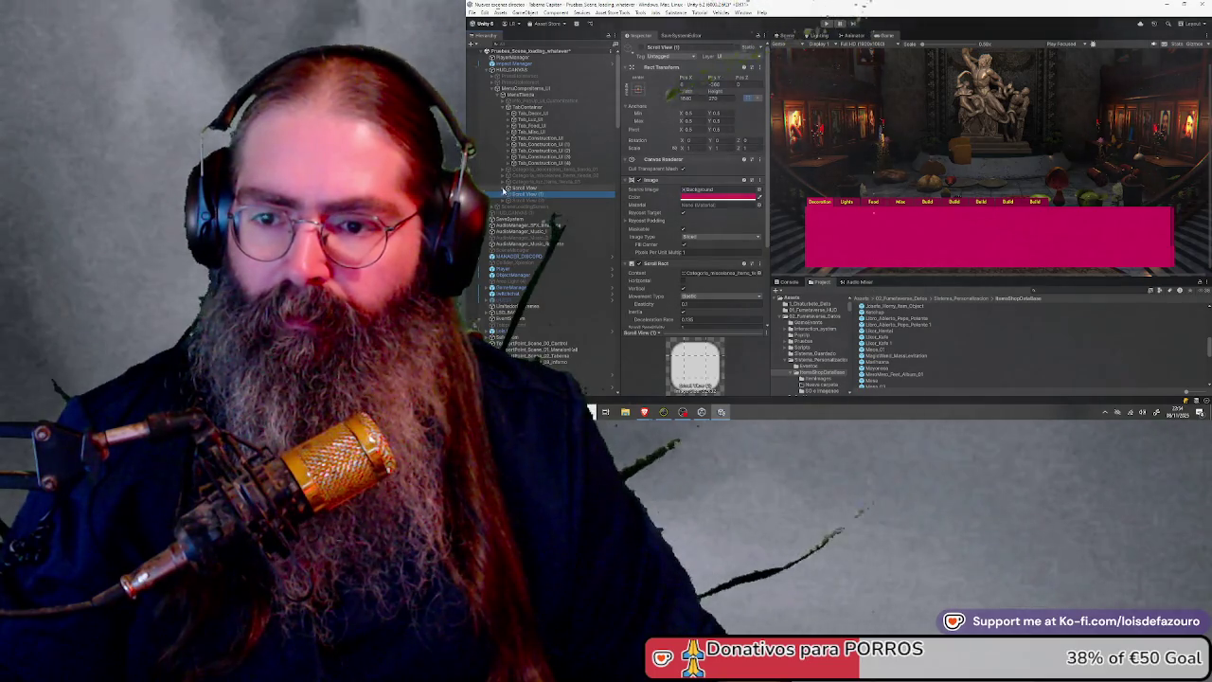
{"action": "left_click", "coordinate": [506, 188]}
Expand Scrollbar Vertical and inspect its Sliding Area and the Viewport mask
{"action": "left_click", "coordinate": [509, 201]}
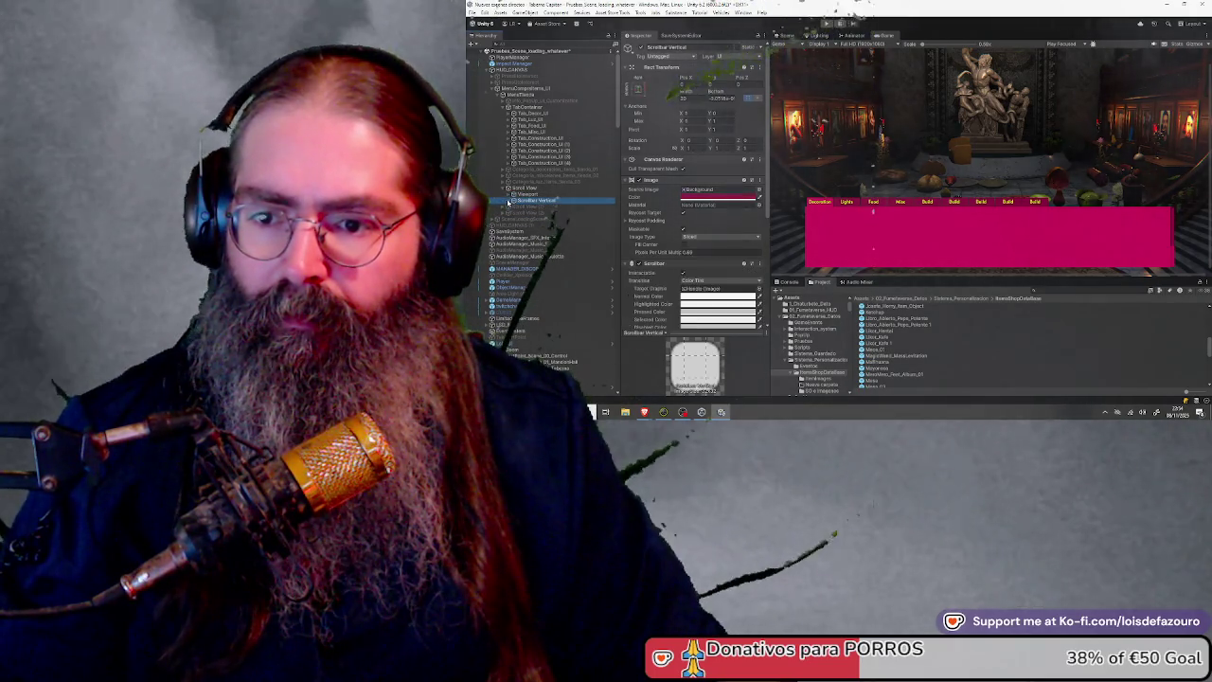
{"action": "left_click", "coordinate": [512, 201]}
{"action": "scroll", "coordinate": [634, 227], "scroll_direction": "down", "scroll_amount": 2}
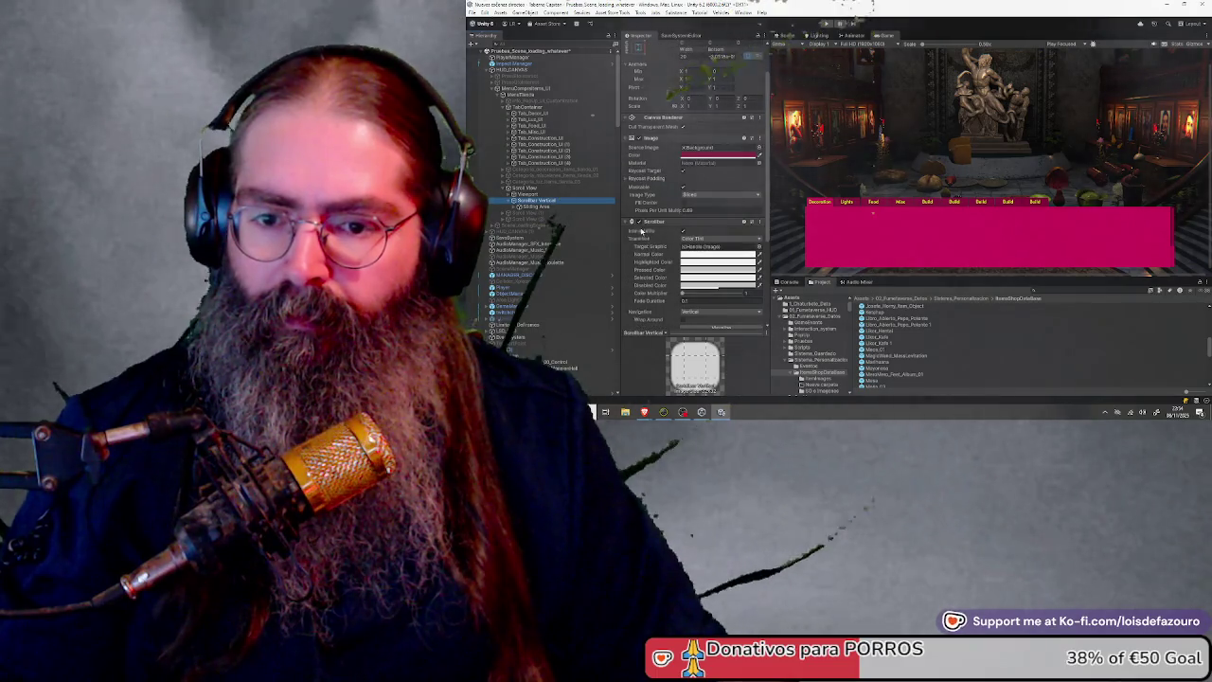
{"action": "left_click", "coordinate": [506, 213]}
{"action": "left_click", "coordinate": [522, 226]}
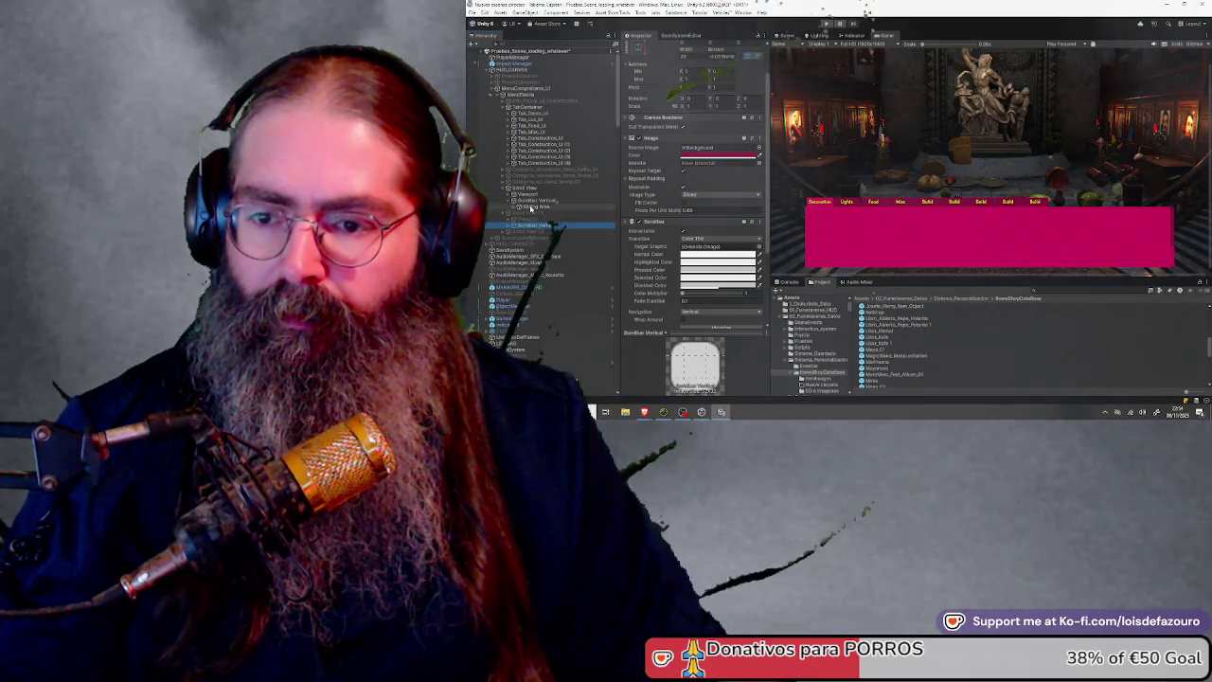
{"action": "left_click", "coordinate": [534, 207]}
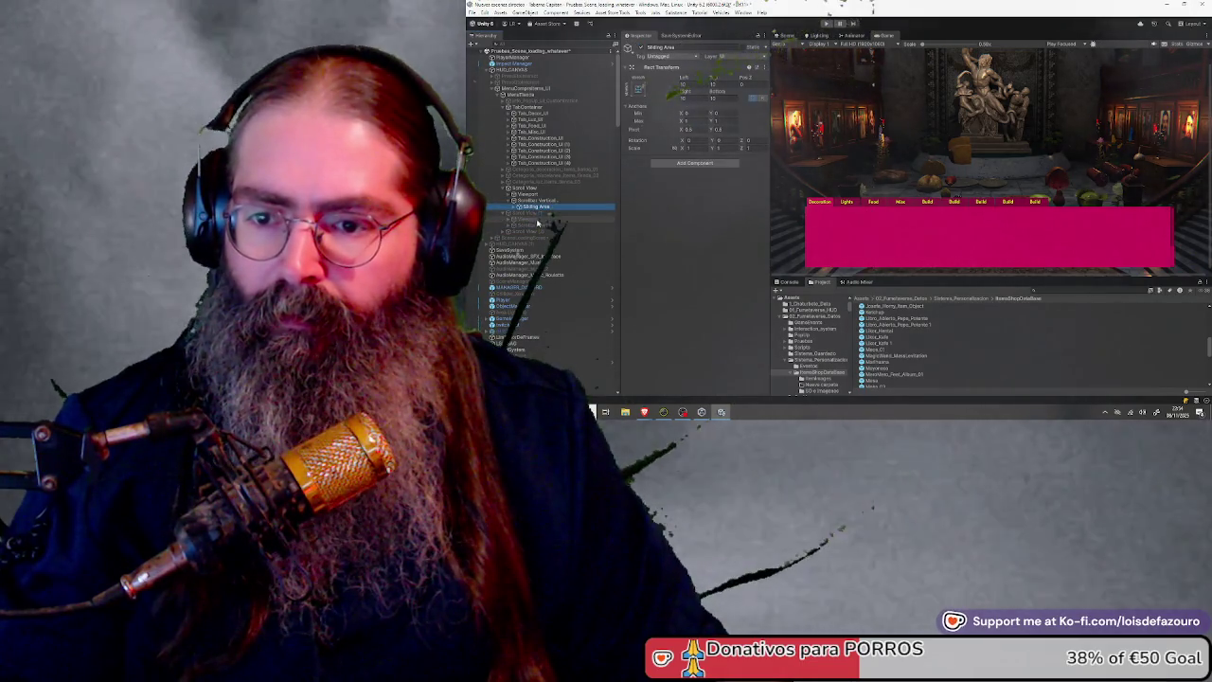
{"action": "left_click", "coordinate": [533, 219]}
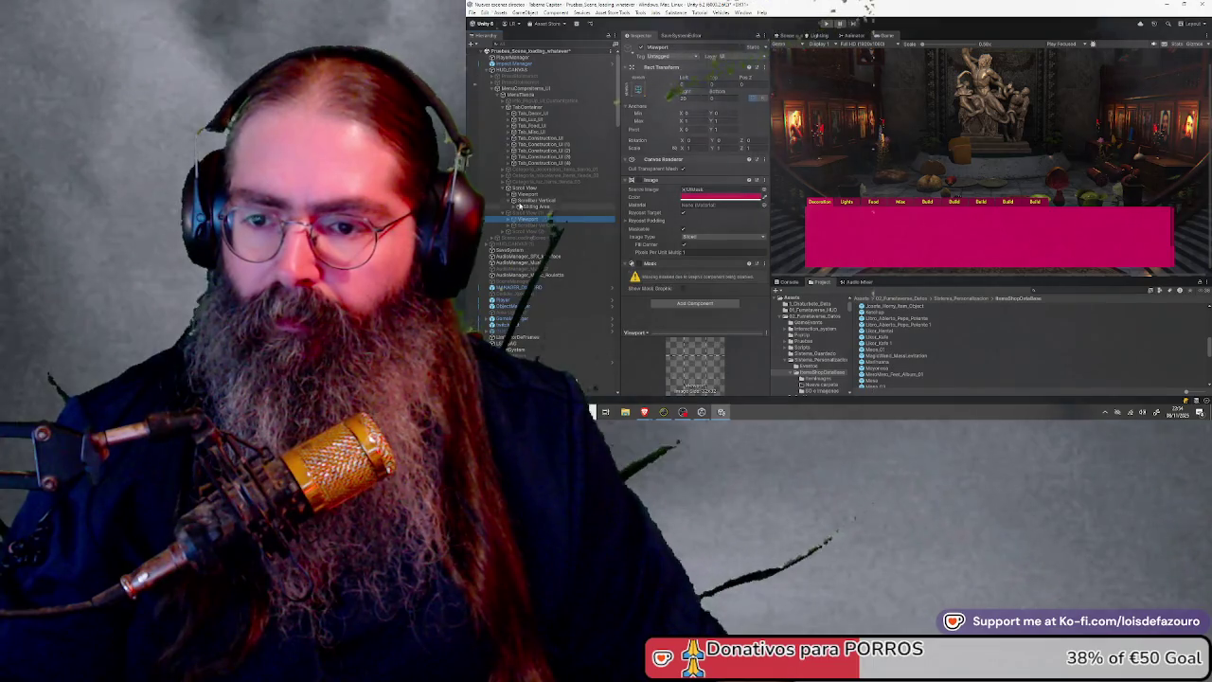
Adjust the first Scrollbar Vertical's Value slider and handle Size so the item grid appears
{"action": "left_click", "coordinate": [524, 200]}
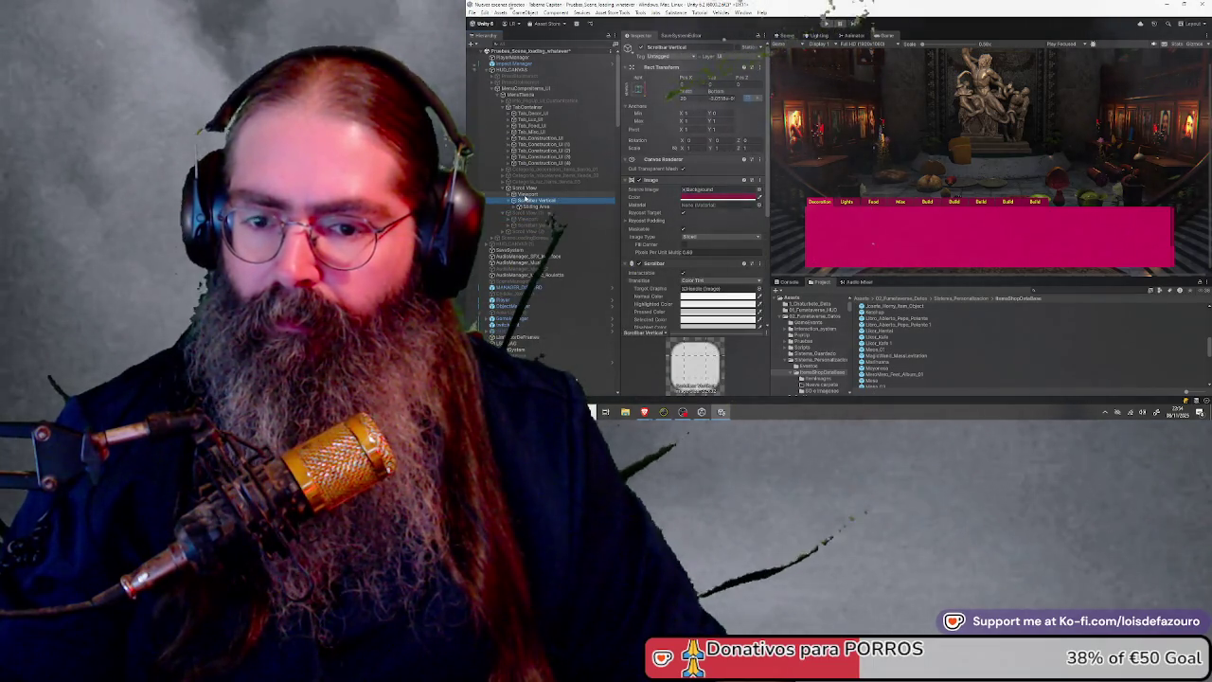
{"action": "left_click", "coordinate": [531, 226]}
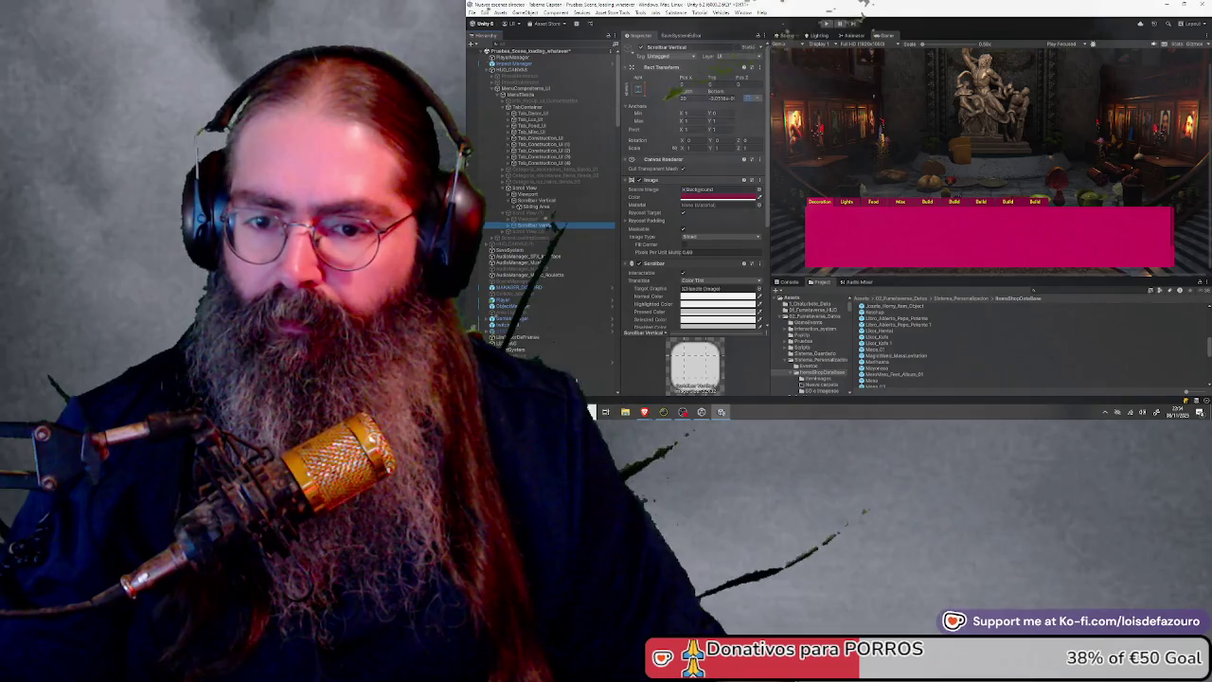
{"action": "scroll", "coordinate": [653, 216], "scroll_direction": "down", "scroll_amount": 3}
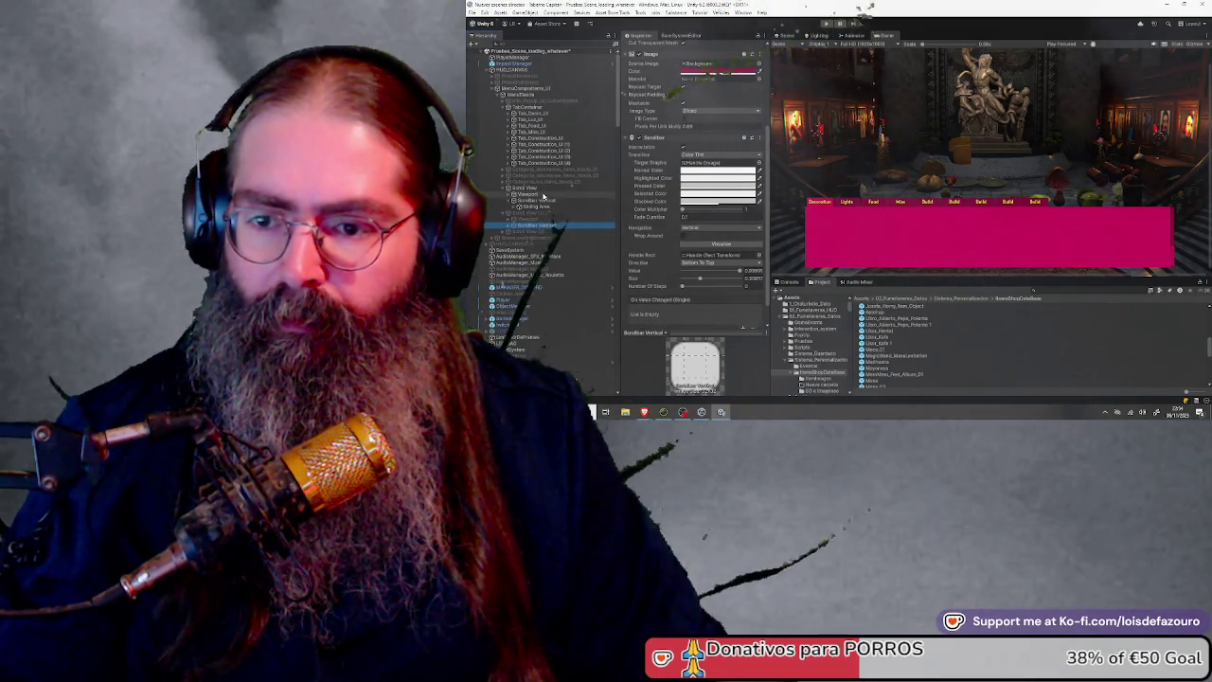
{"action": "left_click", "coordinate": [547, 201]}
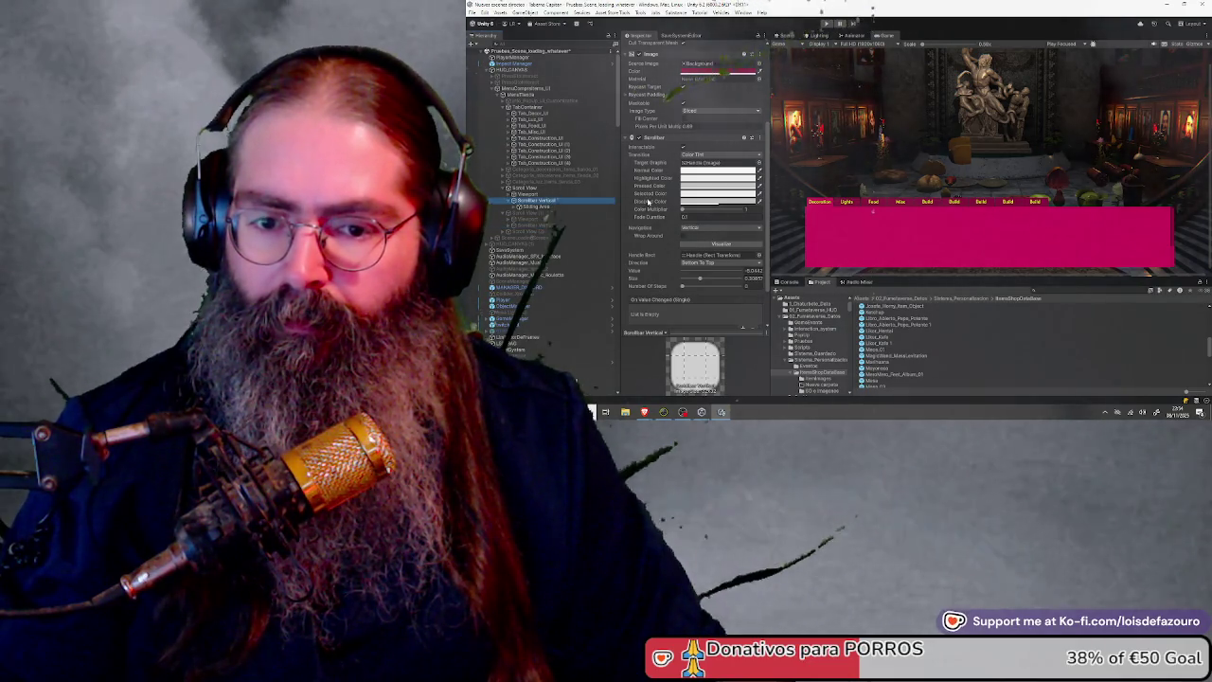
{"action": "mouse_move", "coordinate": [725, 272]}
{"action": "left_mouse_down"}
{"action": "mouse_move", "coordinate": [713, 272]}
{"action": "mouse_move", "coordinate": [755, 271]}
{"action": "mouse_move", "coordinate": [682, 272]}
{"action": "mouse_move", "coordinate": [751, 270]}
{"action": "left_mouse_up"}
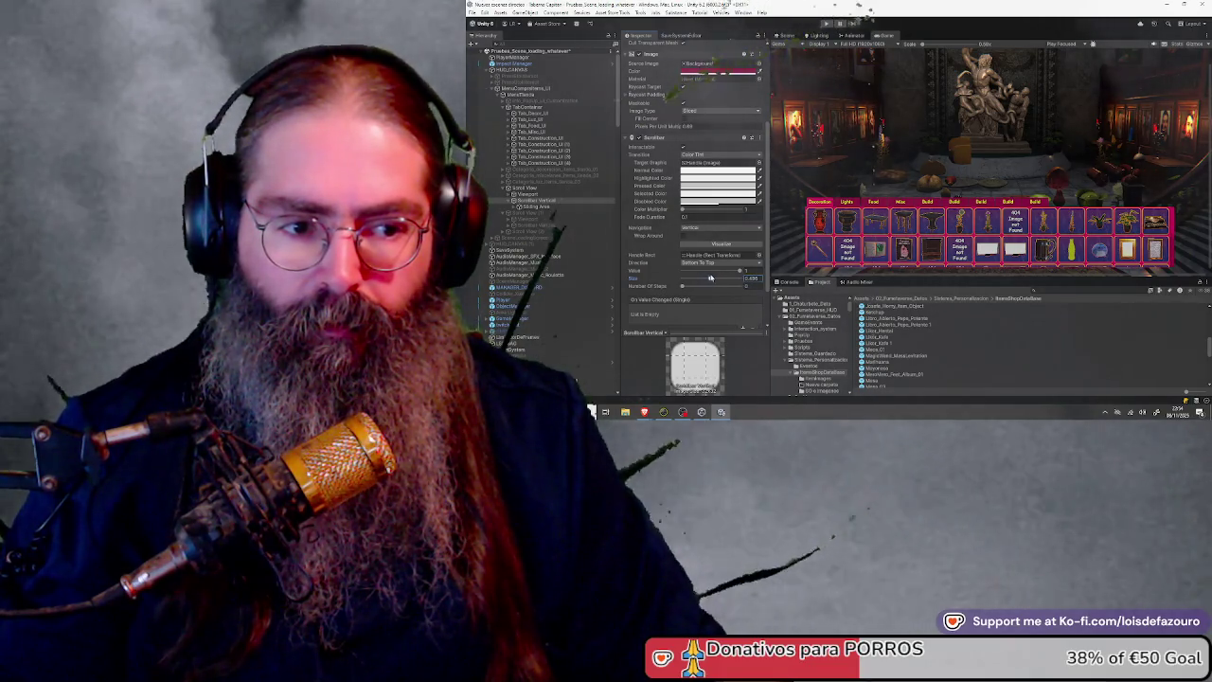
{"action": "left_click", "coordinate": [753, 277]}
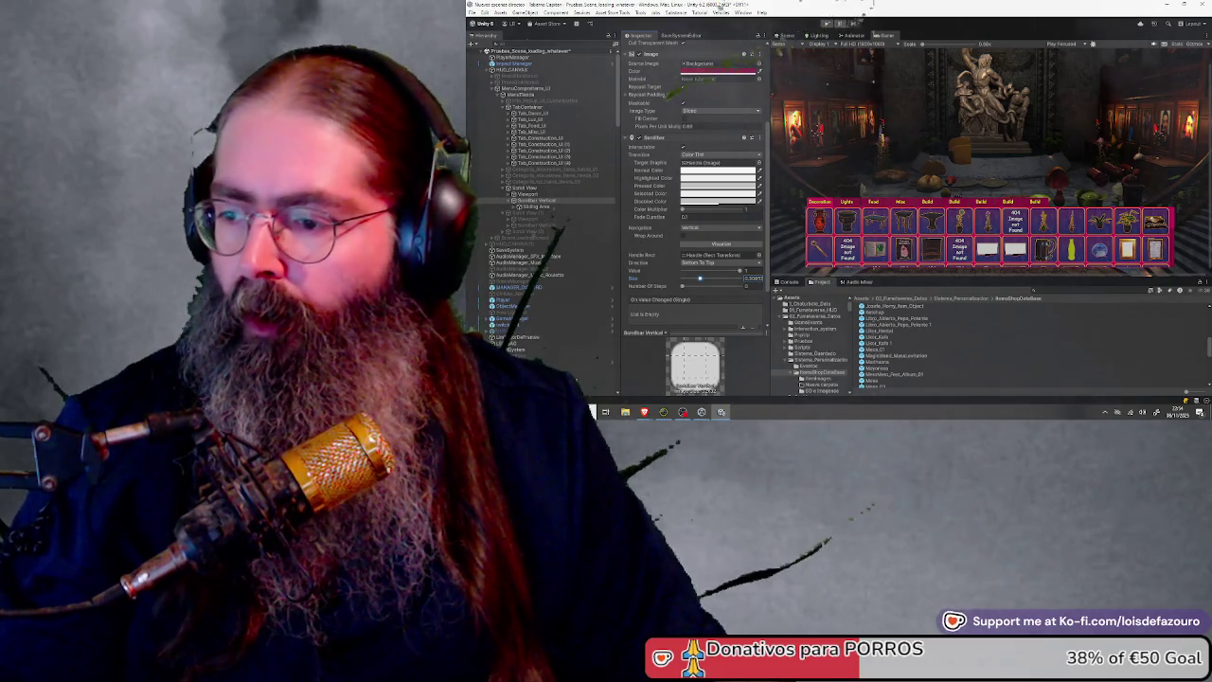
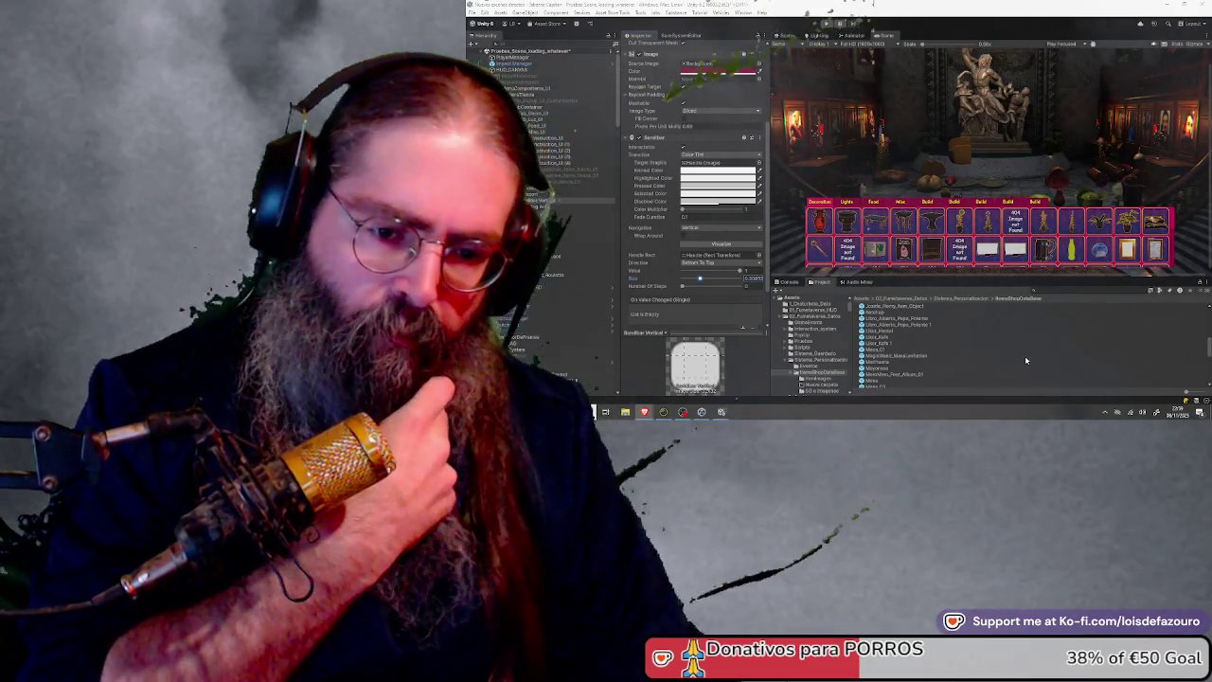
Add a new folder named Preparando beside the MagicWand_MassLevitation asset and enter it
{"action": "left_click", "coordinate": [1028, 356]}
{"action": "right_click", "coordinate": [1026, 356]}
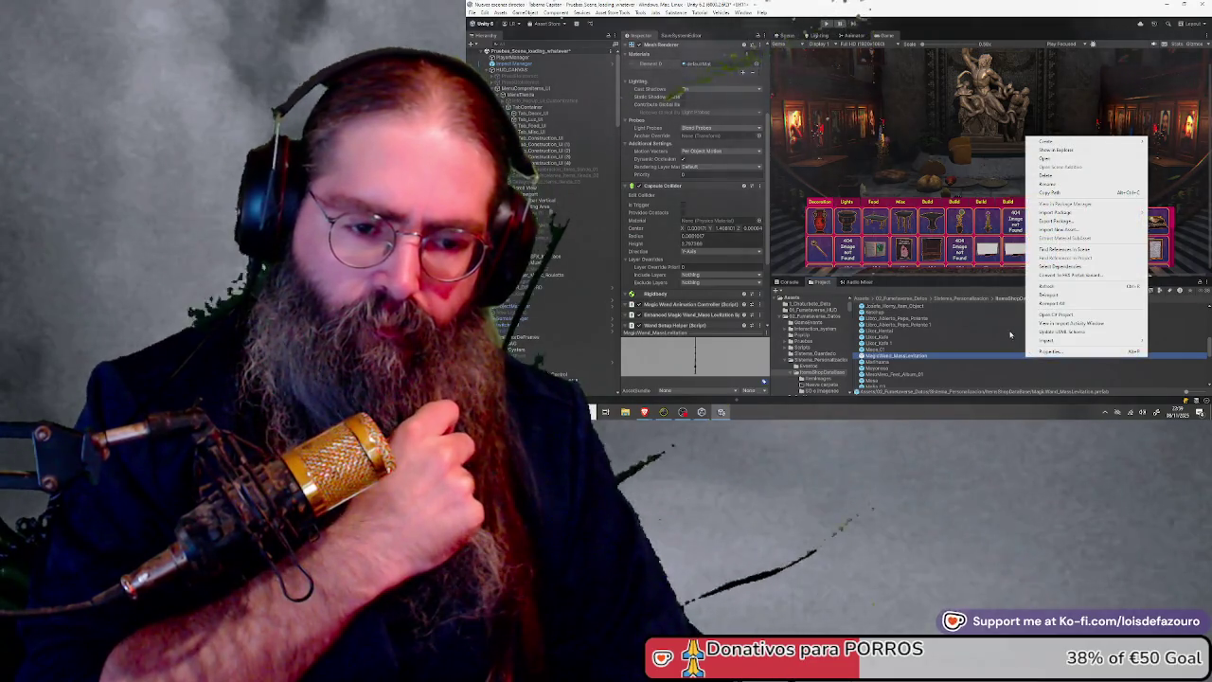
{"action": "mouse_move", "coordinate": [1079, 144]}
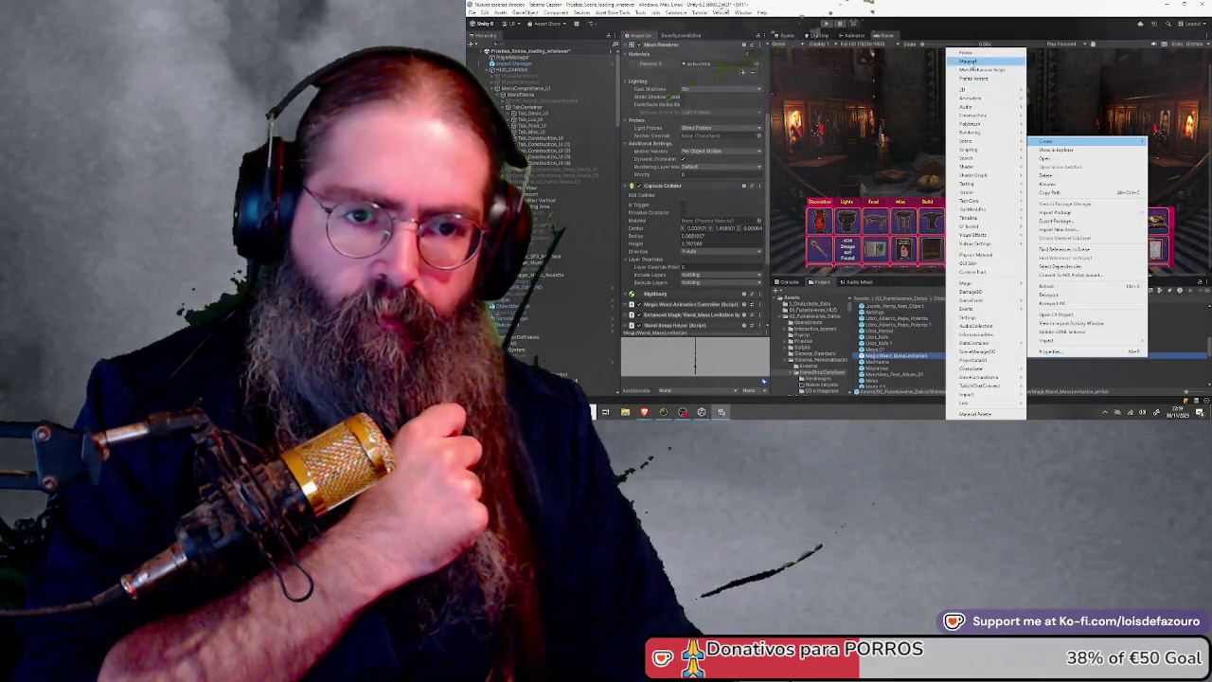
{"action": "left_click", "coordinate": [968, 54]}
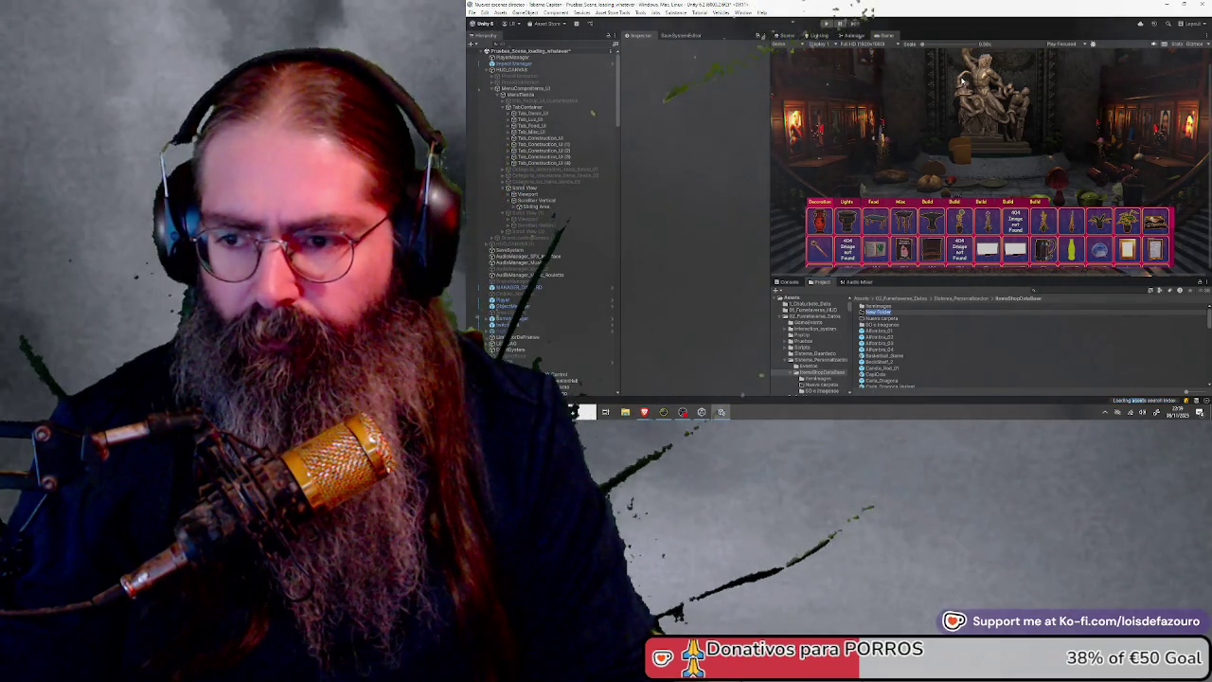
{"action": "type", "text": "Pixel"}
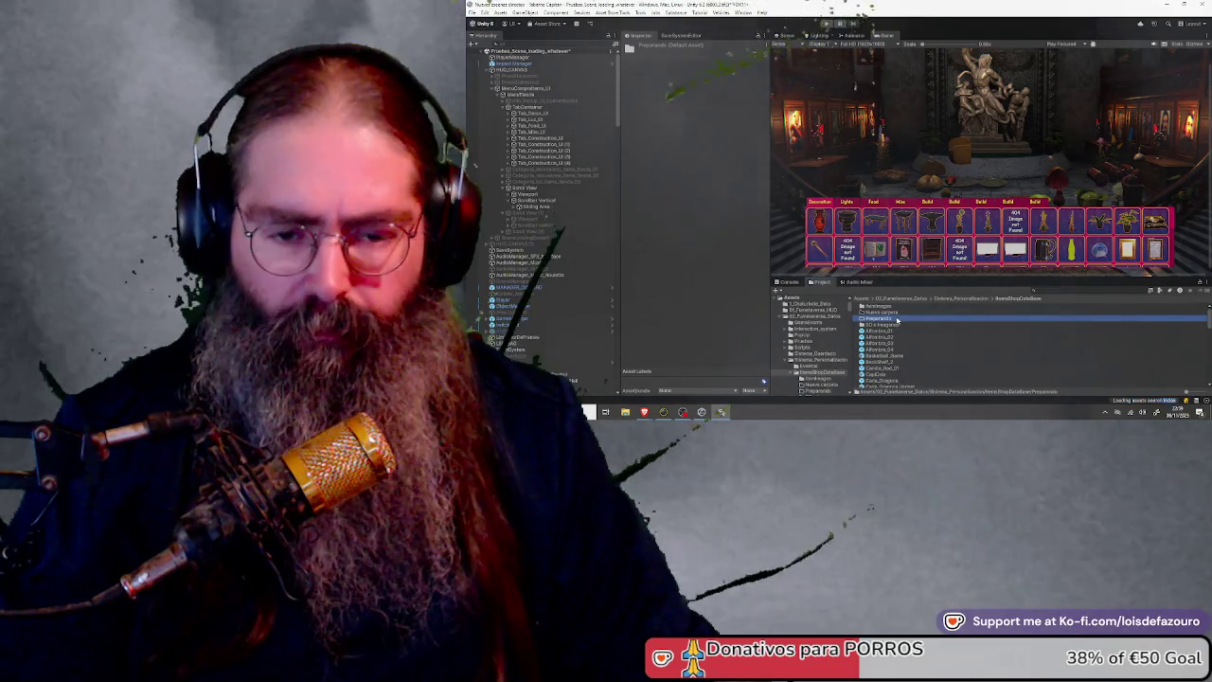
{"action": "double_click", "coordinate": [897, 321]}
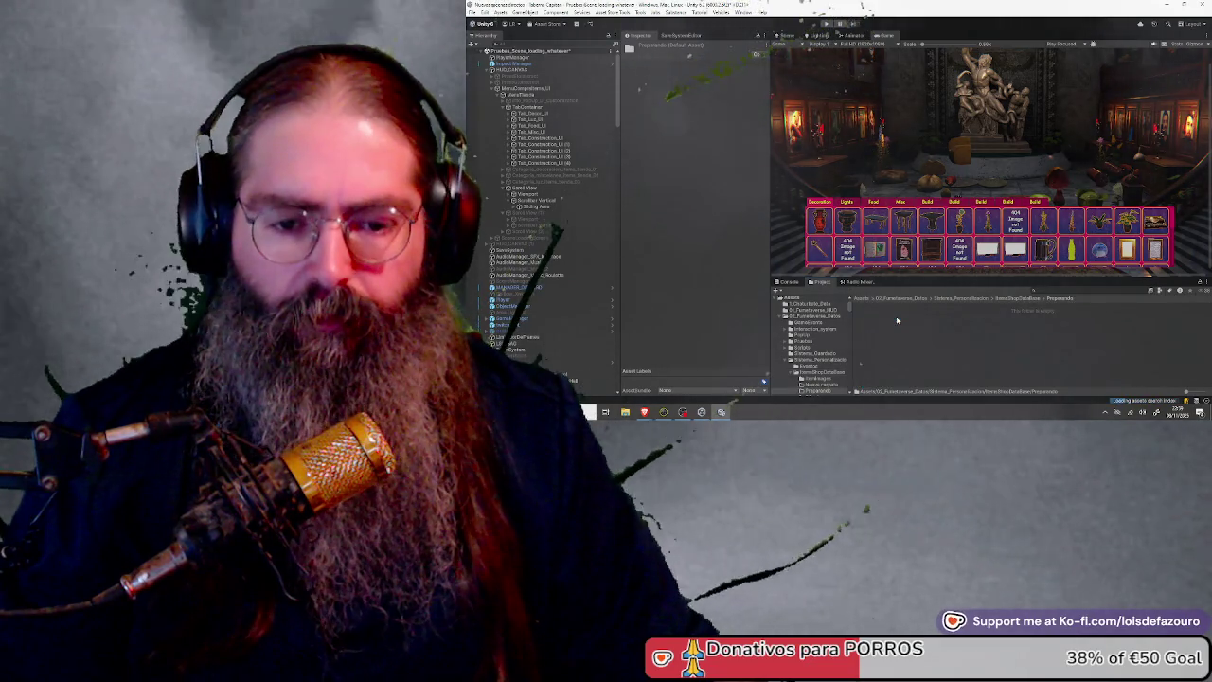
{"action": "scroll", "coordinate": [532, 82], "scroll_direction": "down", "scroll_amount": 10}
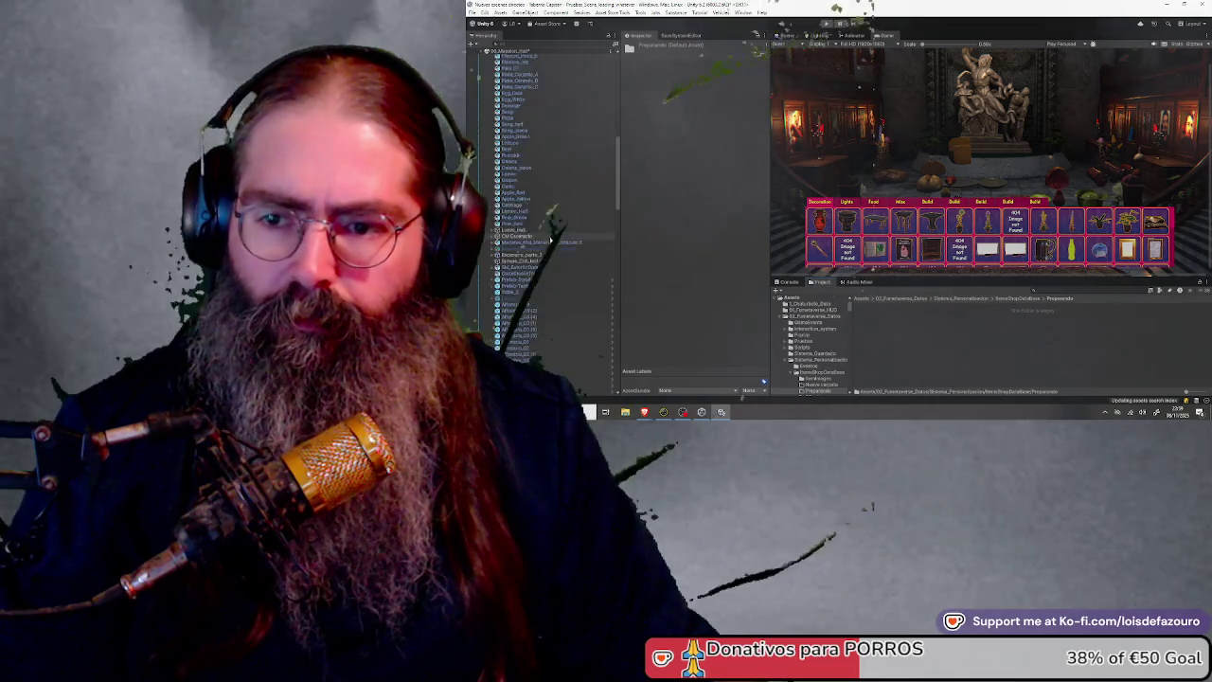
Give Bread_Black through Pear_Red the Interactable layer and tag, then make them prefabs in Preparando
{"action": "left_click", "coordinate": [529, 78]}
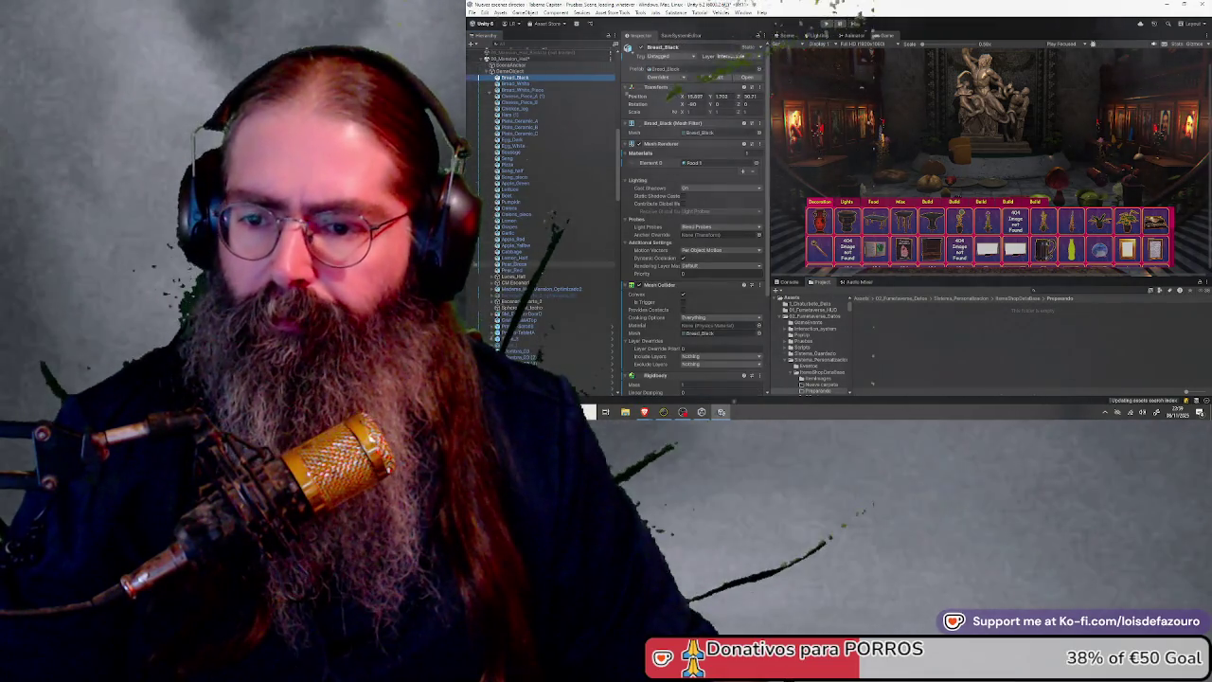
{"action": "left_click", "coordinate": [541, 271], "text": "shift"}
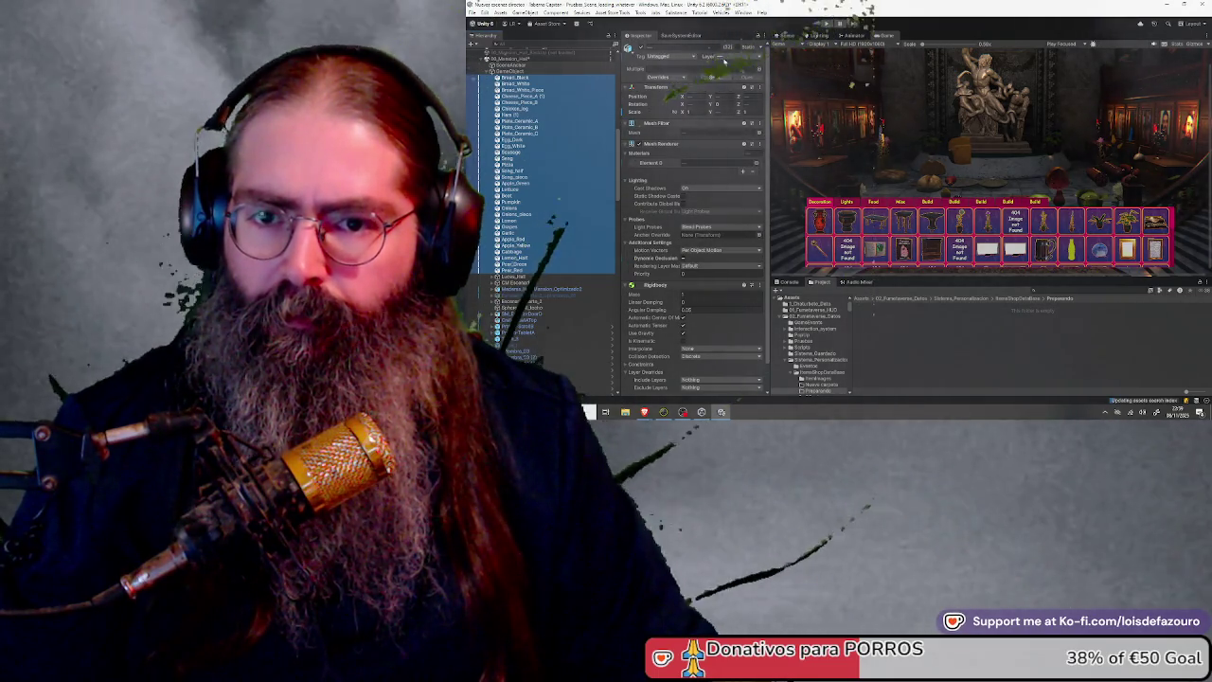
{"action": "left_click", "coordinate": [734, 56]}
{"action": "left_click", "coordinate": [760, 193]}
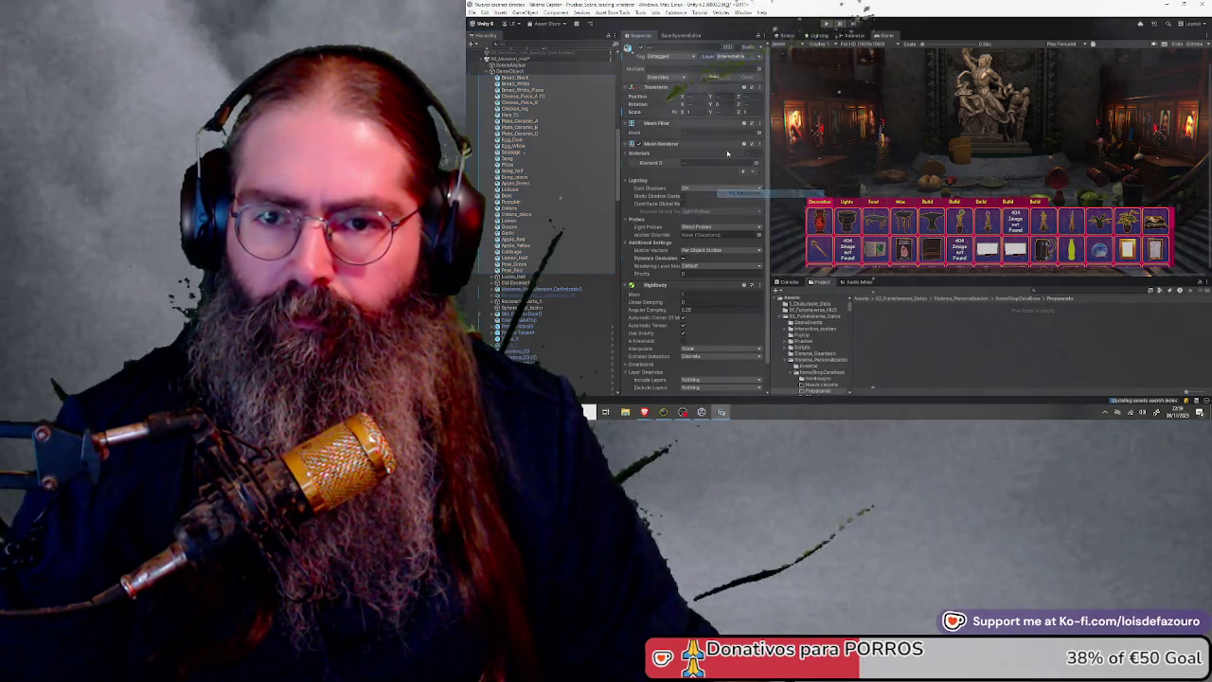
{"action": "left_click", "coordinate": [669, 58]}
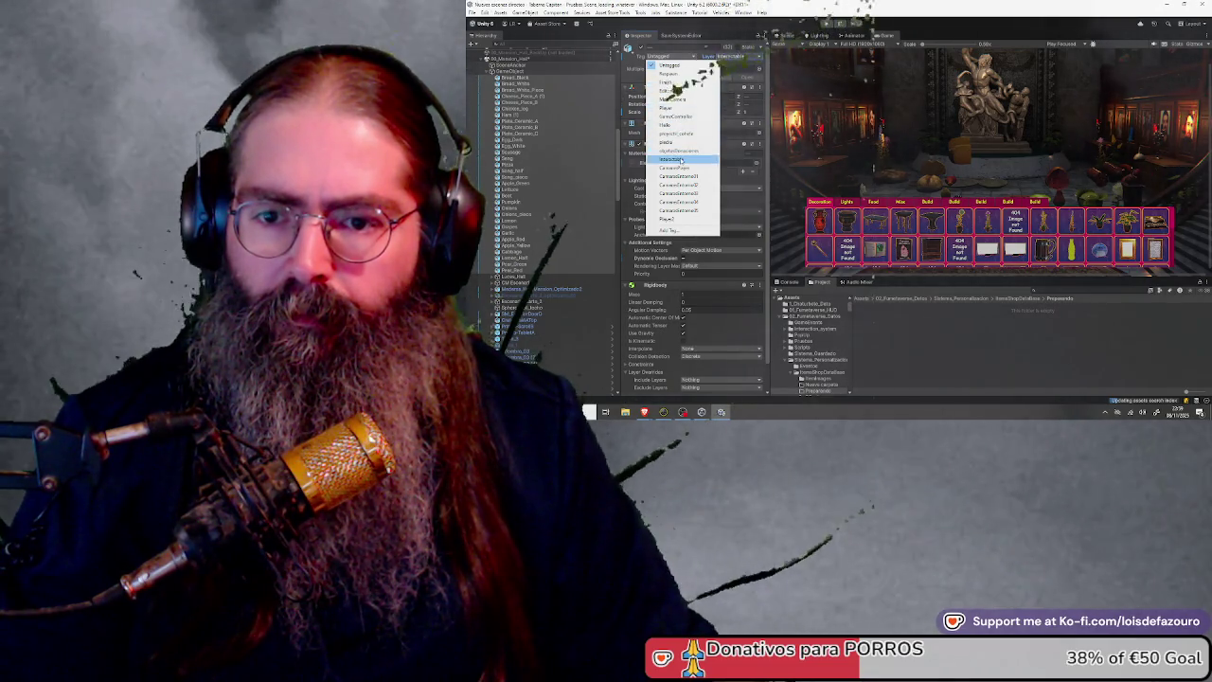
{"action": "left_click", "coordinate": [674, 159]}
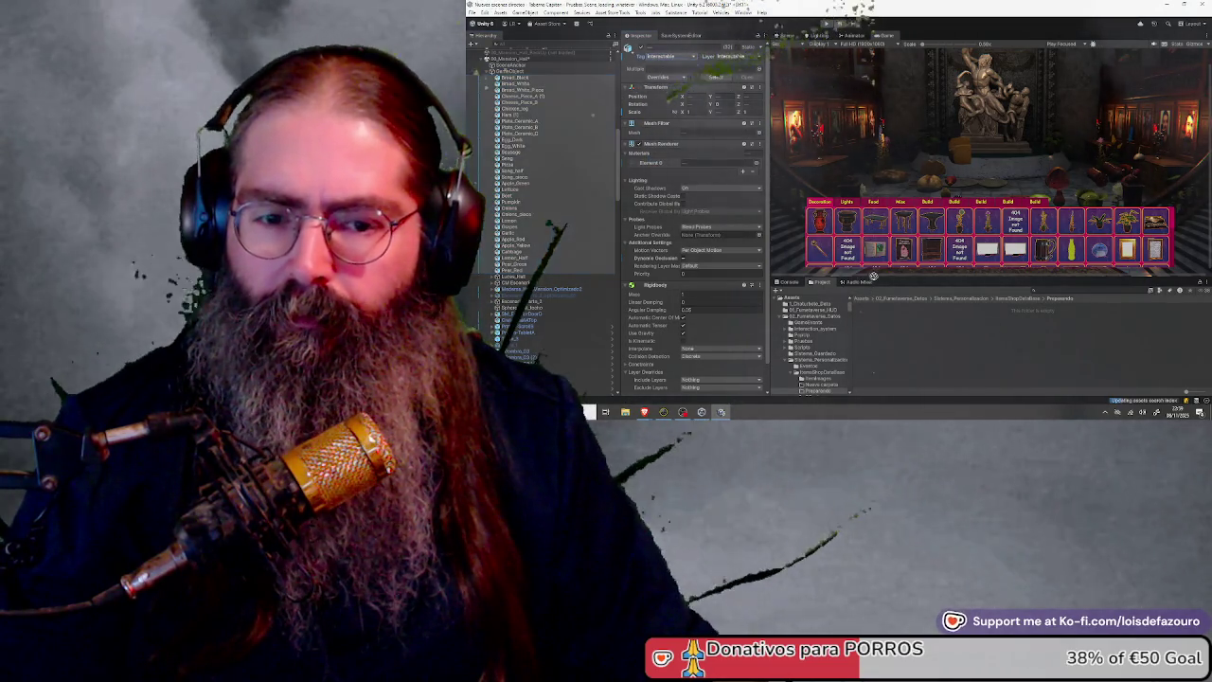
{"action": "left_click_drag", "start_coordinate": [894, 342], "coordinate": [892, 339]}
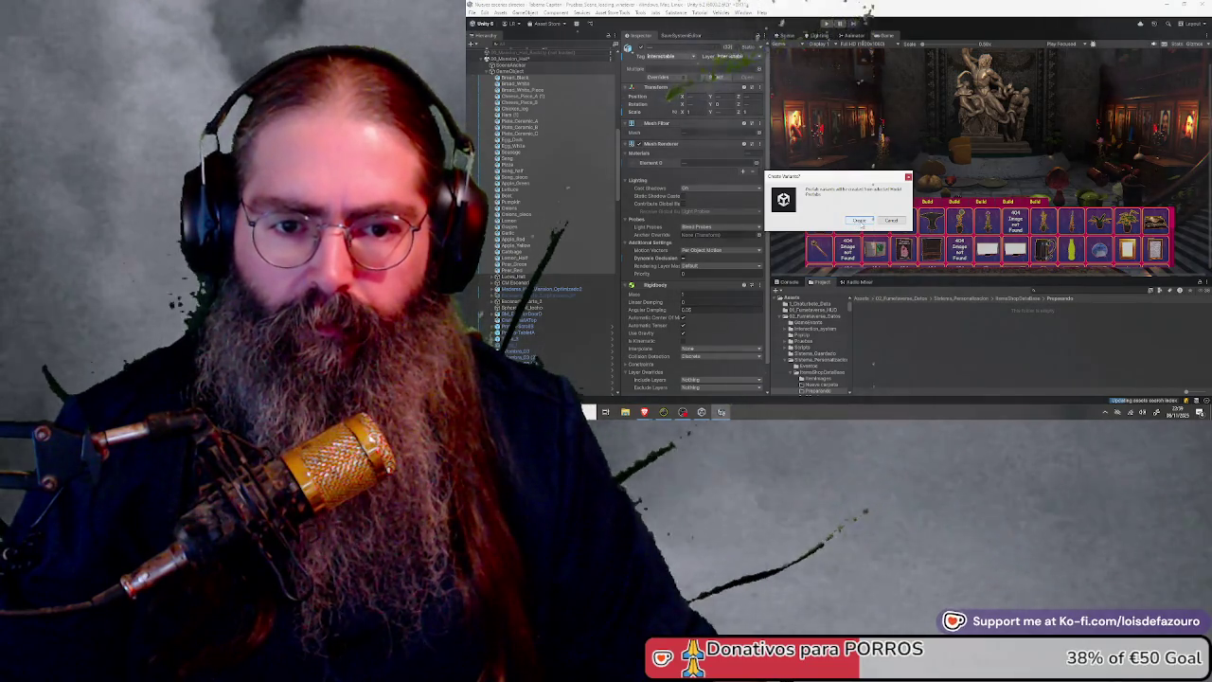
{"action": "left_click", "coordinate": [859, 220]}
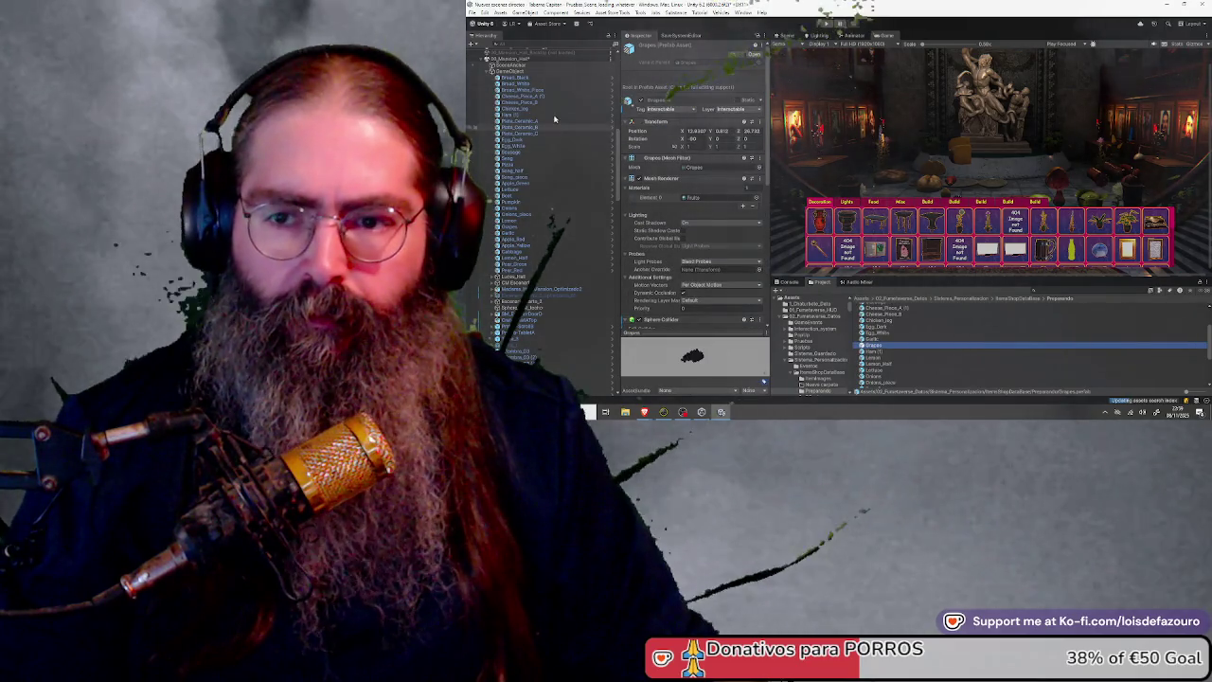
Delete the Bread_Black through Pear_Red objects from the scene
{"action": "left_click", "coordinate": [513, 76]}
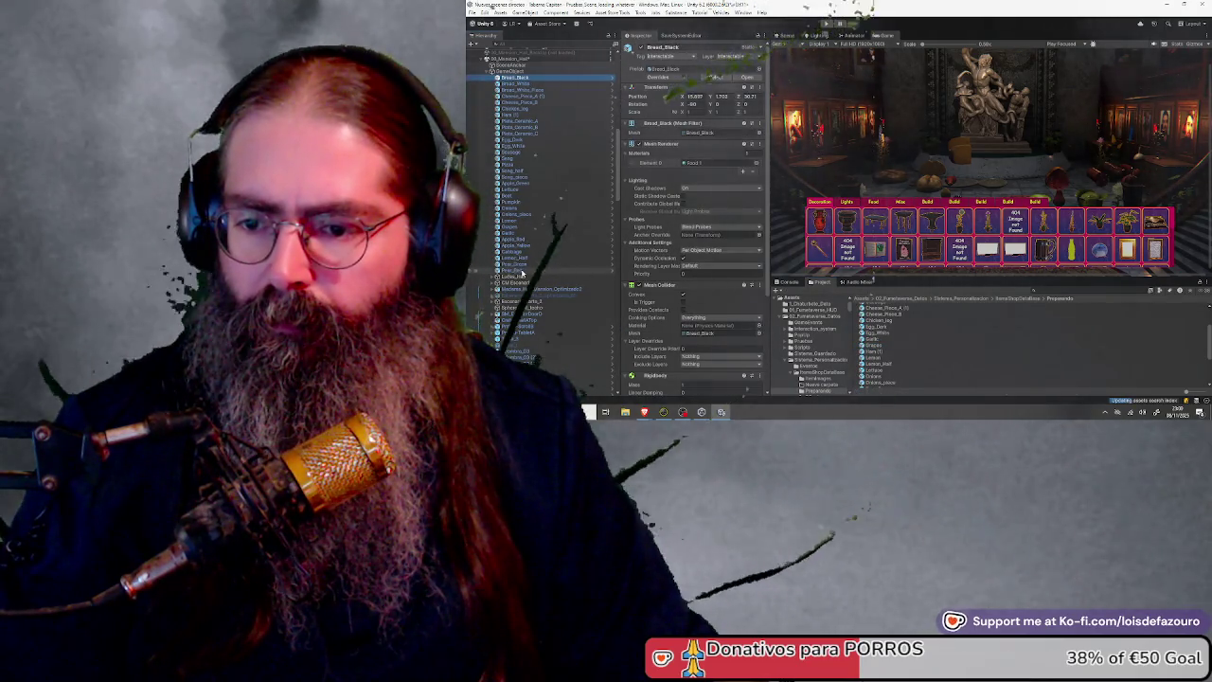
{"action": "left_click", "coordinate": [515, 270], "text": "shift"}
{"action": "key", "text": "Delete"}
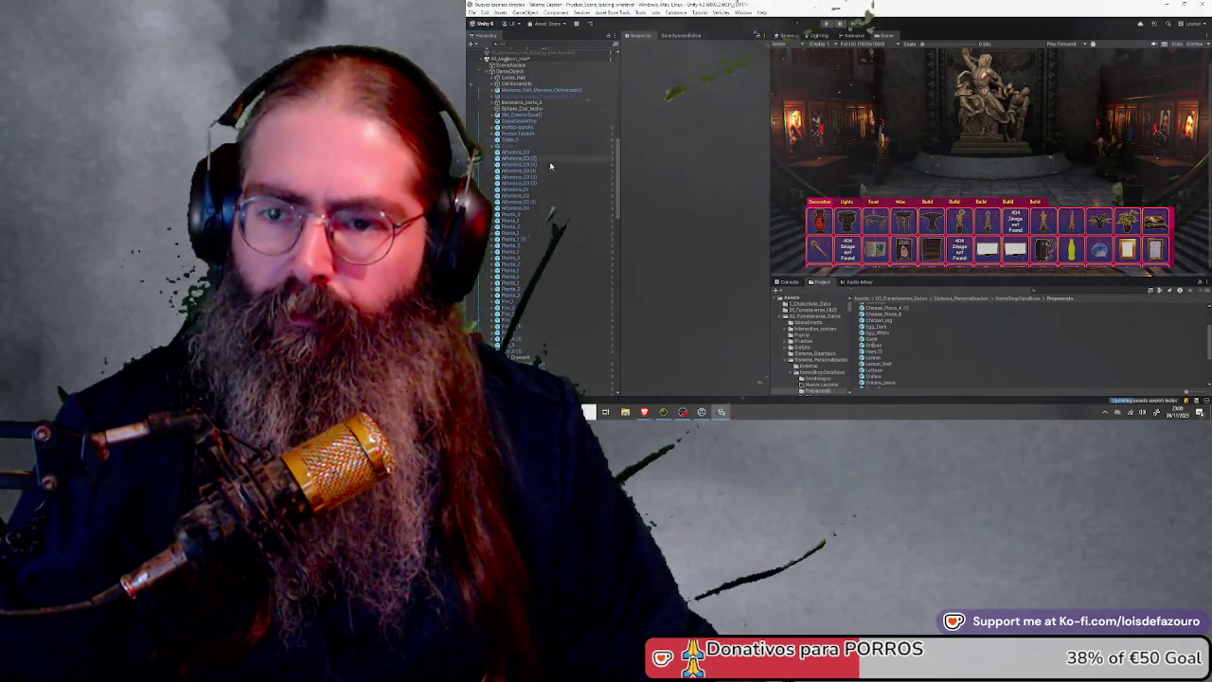
Inspect the Picture_Frame_Cheap_Horizontal object further down the Hierarchy
{"action": "scroll", "coordinate": [568, 208], "scroll_direction": "down", "scroll_amount": 5}
{"action": "scroll", "coordinate": [572, 215], "scroll_direction": "down", "scroll_amount": 10}
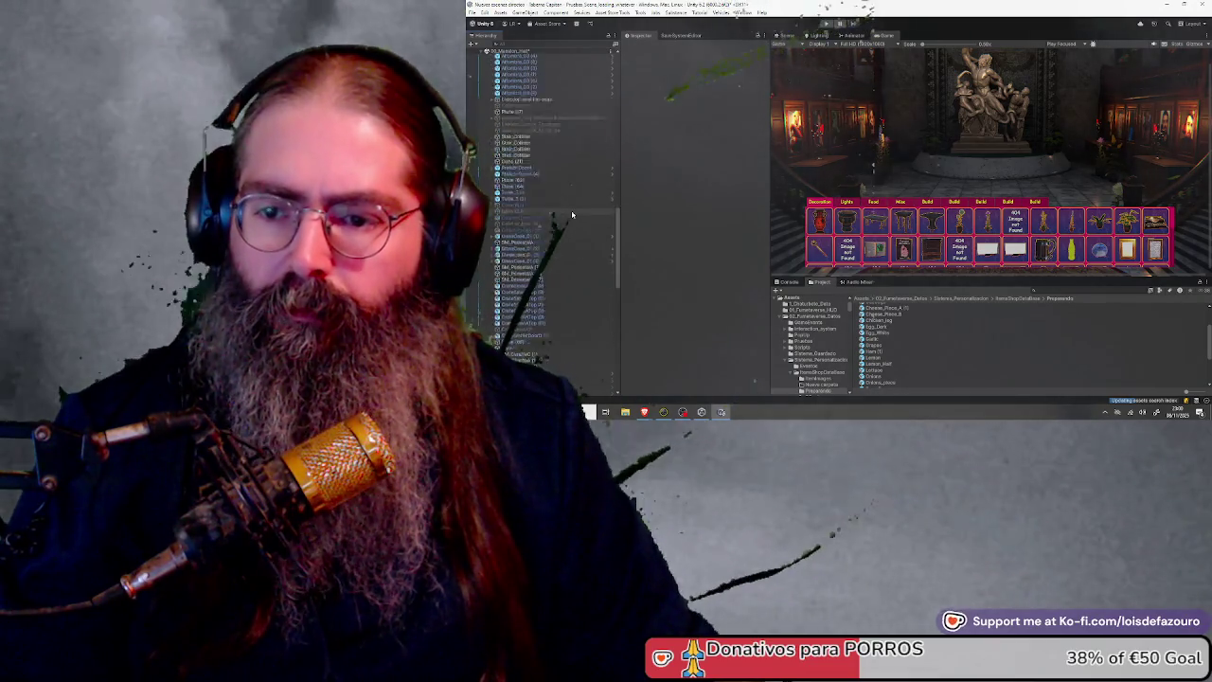
{"action": "scroll", "coordinate": [572, 215], "scroll_direction": "down", "scroll_amount": 5}
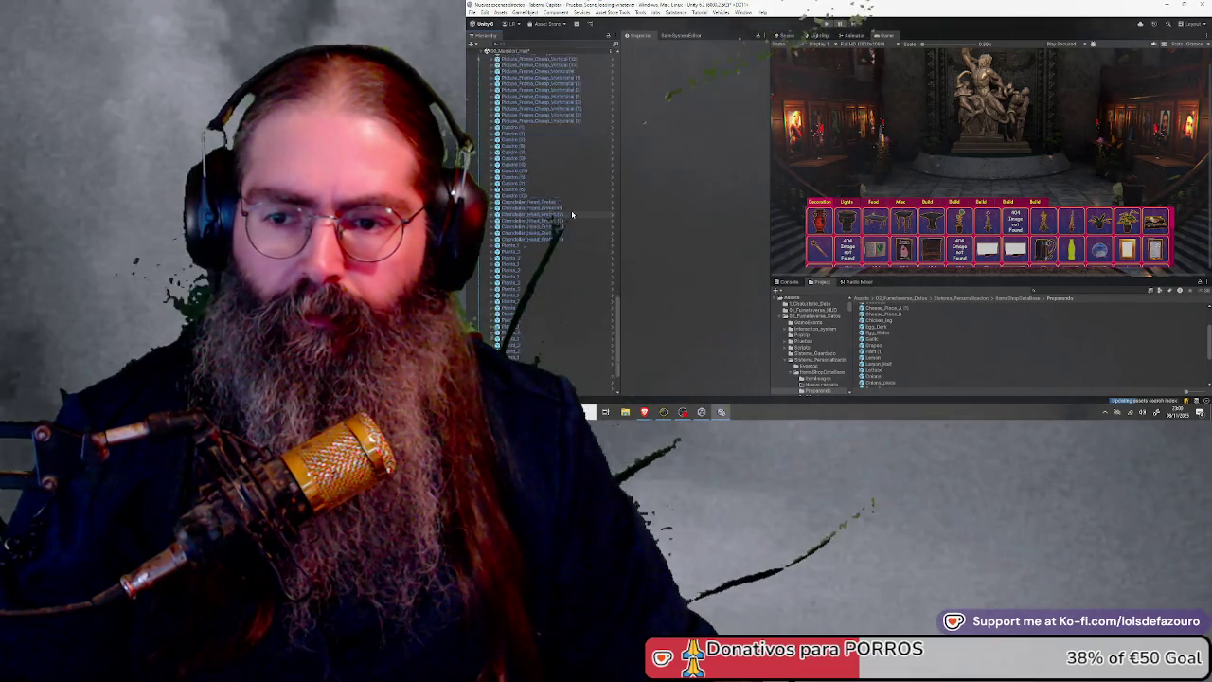
{"action": "left_click", "coordinate": [554, 128]}
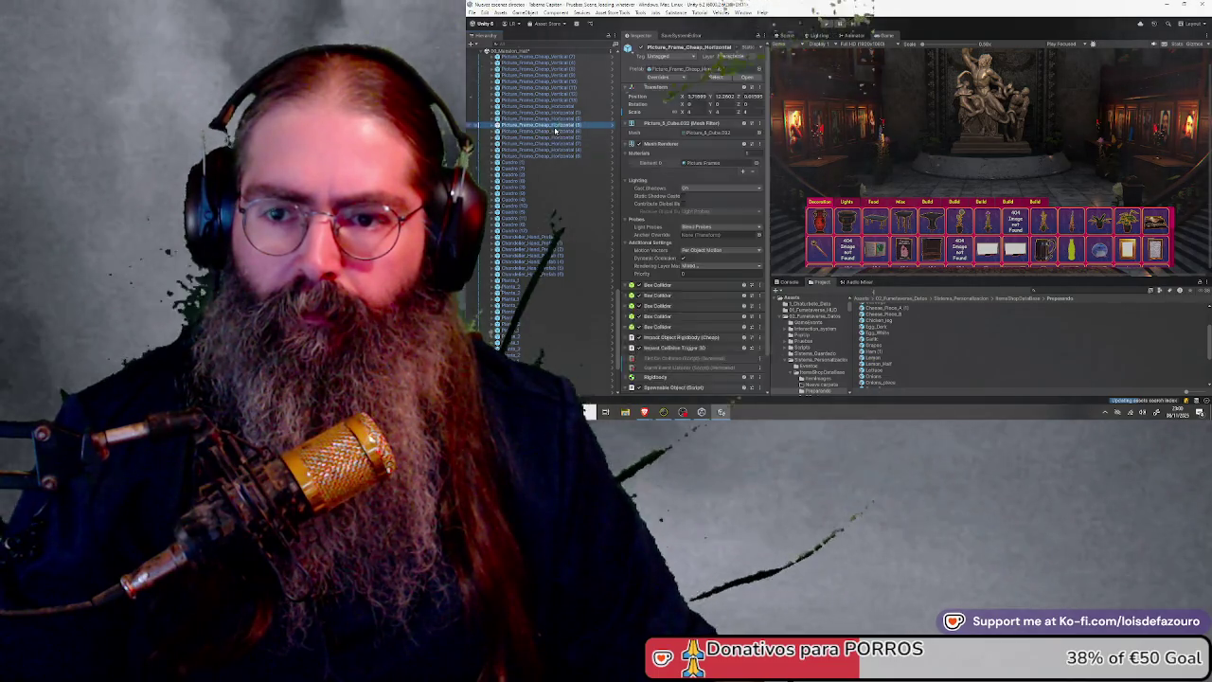
{"action": "scroll", "coordinate": [617, 172], "scroll_direction": "up", "scroll_amount": 5}
{"action": "scroll", "coordinate": [618, 172], "scroll_direction": "up", "scroll_amount": 15}
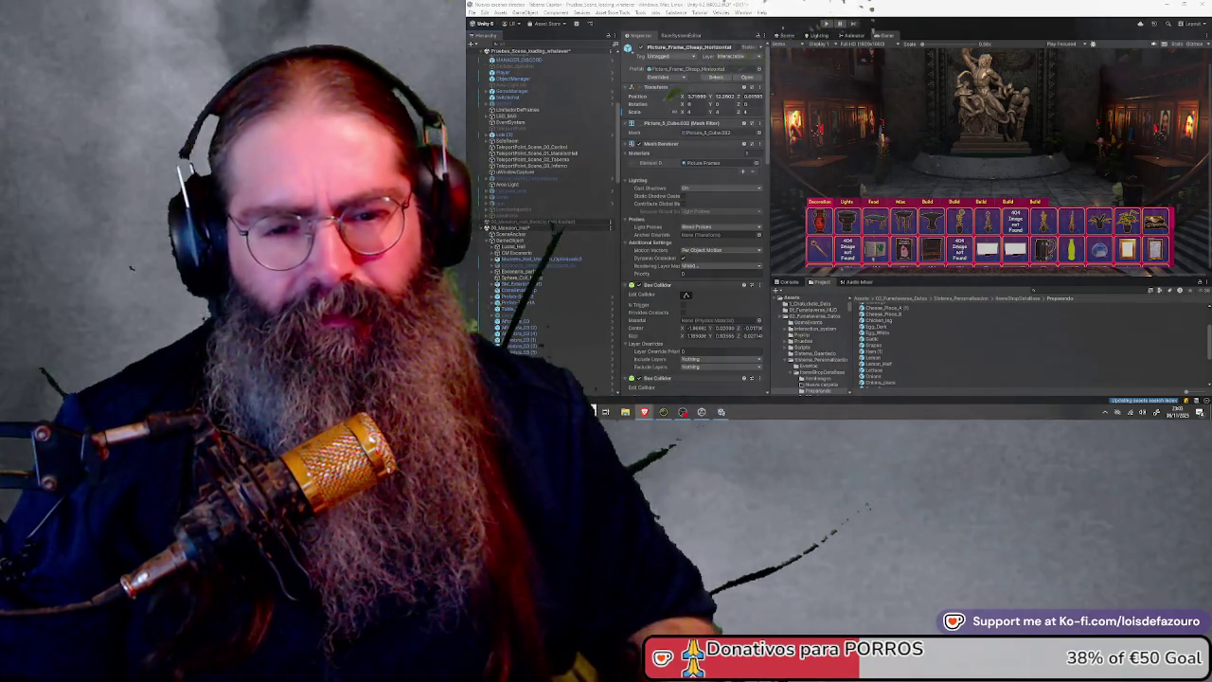
Expand the shop menu branches and select Tab_Construction_UI (4) to view its Toggle
{"action": "scroll", "coordinate": [541, 148], "scroll_direction": "up", "scroll_amount": 10}
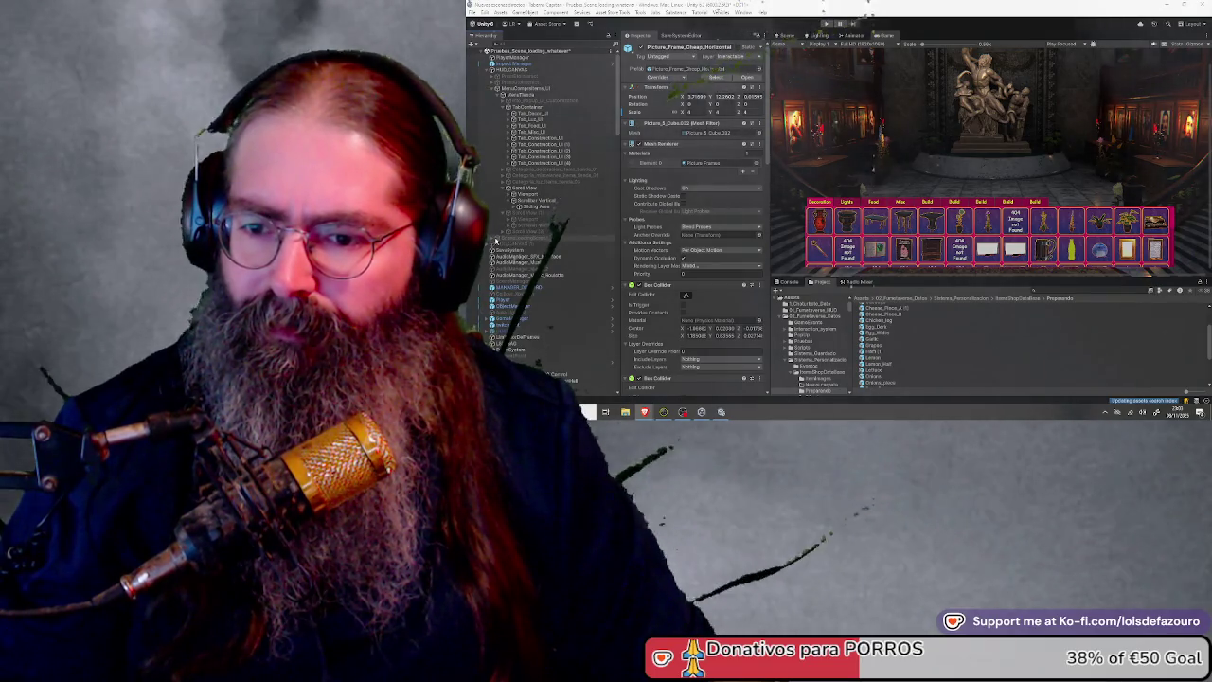
{"action": "left_click", "coordinate": [502, 233]}
{"action": "left_click", "coordinate": [514, 244]}
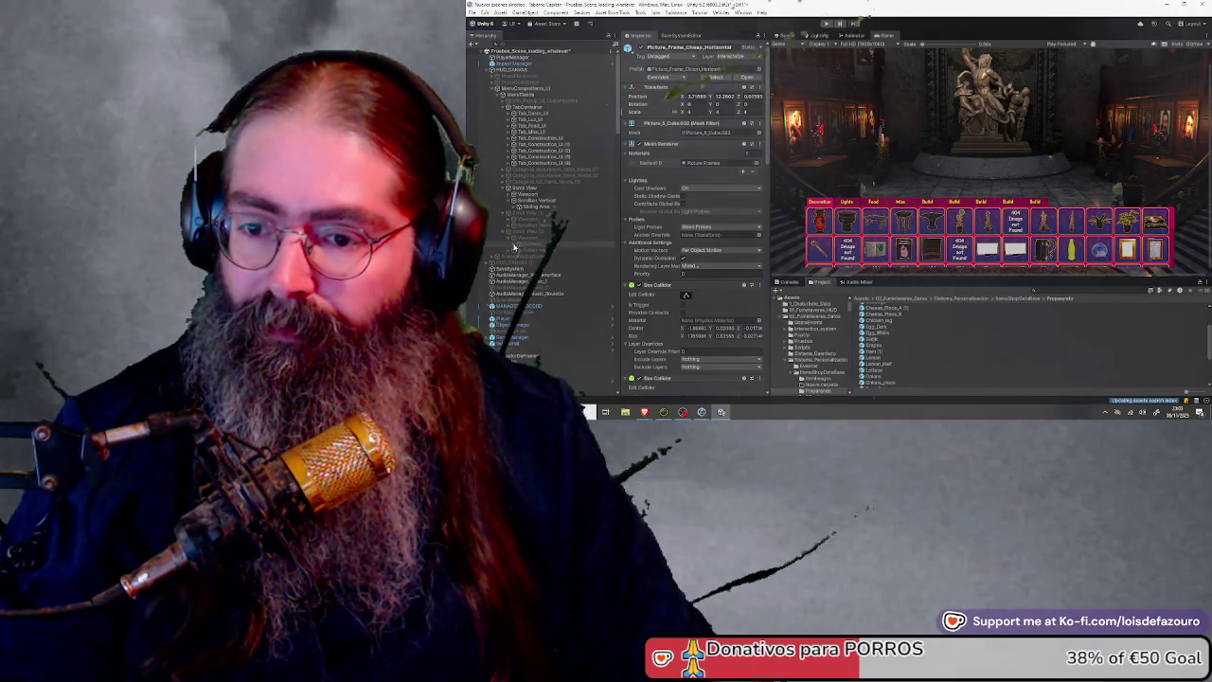
{"action": "left_click", "coordinate": [514, 249]}
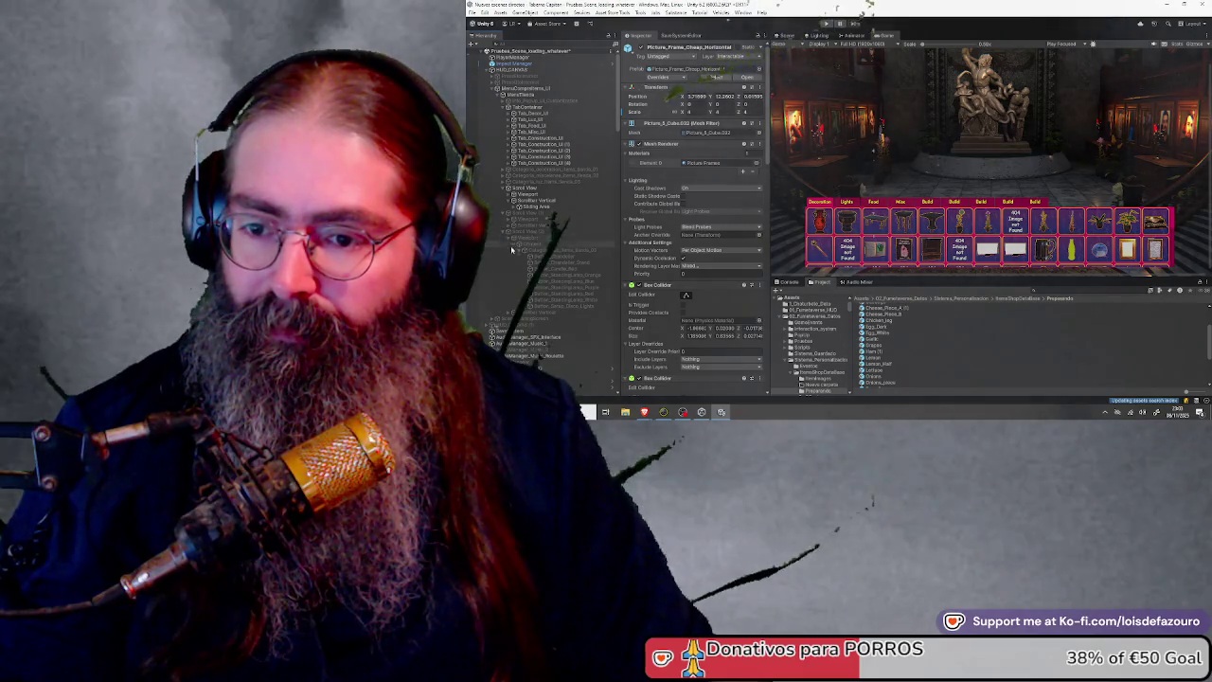
{"action": "left_click", "coordinate": [511, 227]}
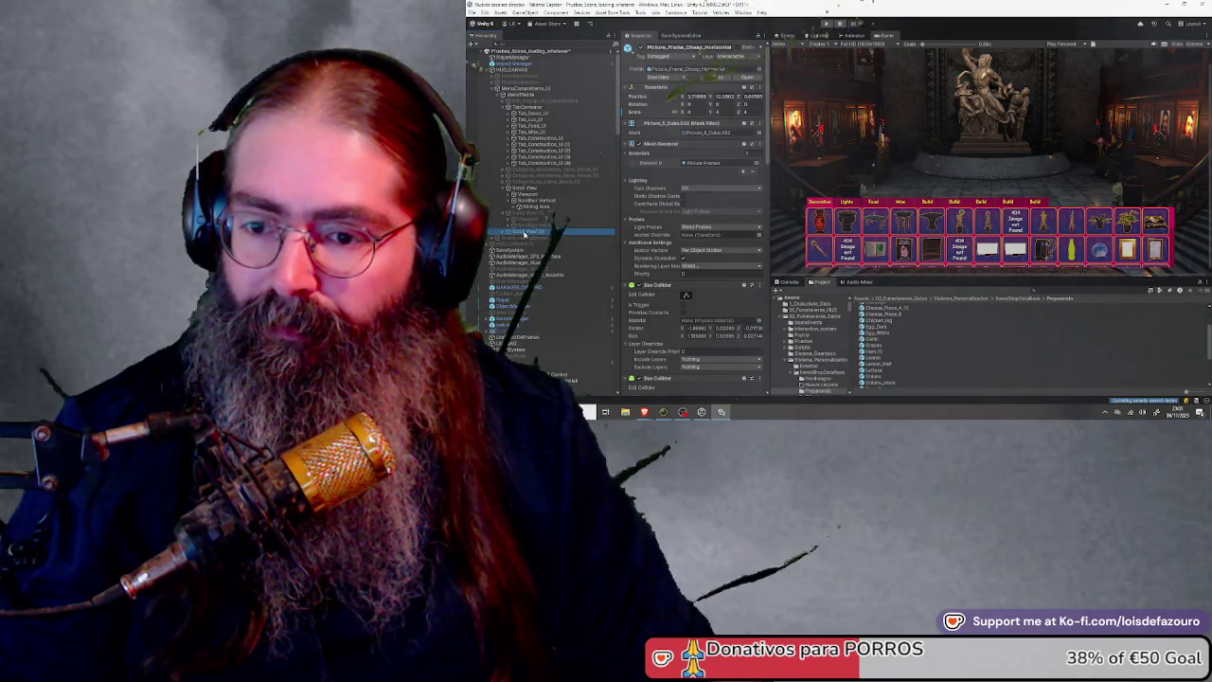
{"action": "left_click", "coordinate": [525, 232]}
{"action": "left_click", "coordinate": [533, 163]}
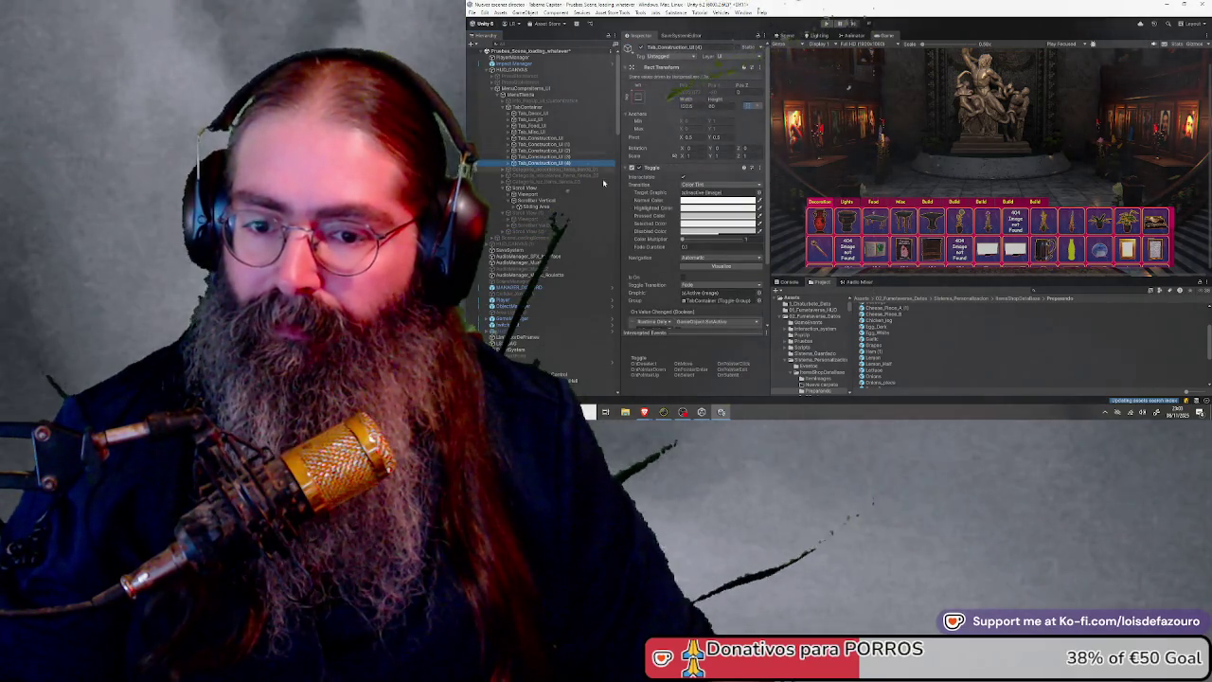
Locate the three scroll views listed in the tab's On Value Changed event
{"action": "scroll", "coordinate": [647, 194], "scroll_direction": "down", "scroll_amount": 2}
{"action": "left_click", "coordinate": [657, 254]}
{"action": "left_click", "coordinate": [653, 272]}
{"action": "left_click", "coordinate": [653, 292]}
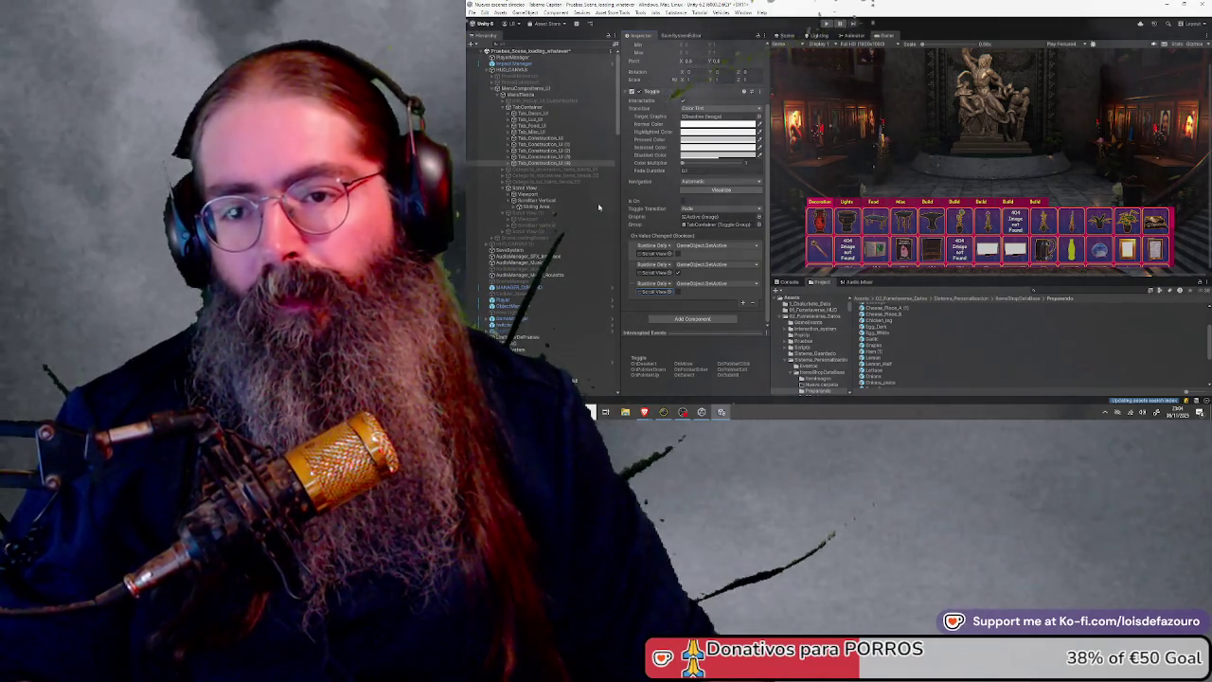
Select Tab_Construction_UI (1) through (4) together
{"action": "left_click", "coordinate": [554, 144]}
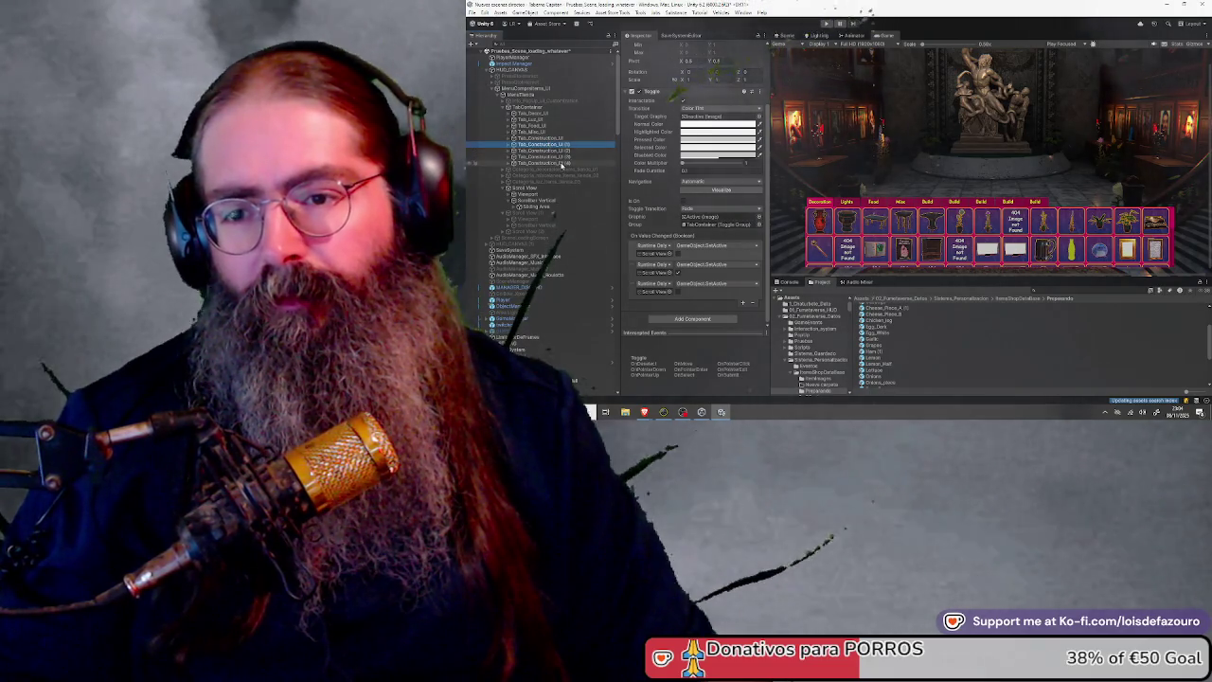
{"action": "left_click", "coordinate": [555, 163], "text": "shift"}
{"action": "scroll", "coordinate": [641, 74], "scroll_direction": "up", "scroll_amount": 2}
{"action": "left_click", "coordinate": [641, 48]}
Inspect the TabContainer layout group, keeping child alignment at Upper Left
{"action": "left_click", "coordinate": [548, 107]}
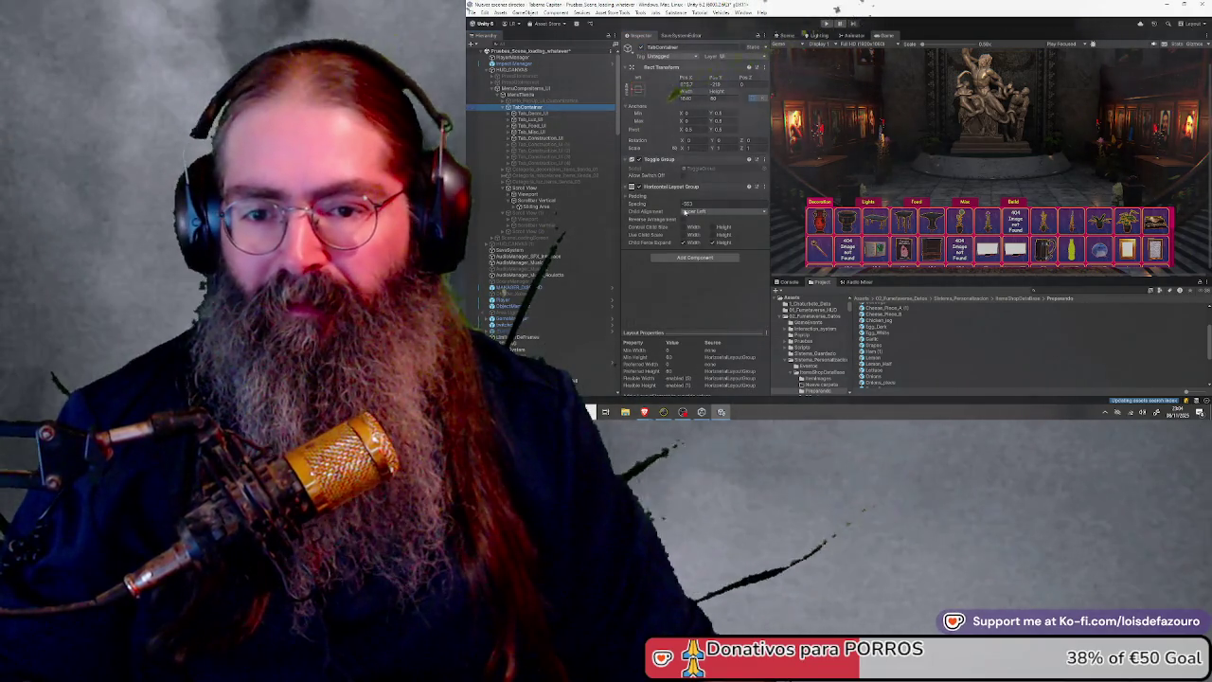
{"action": "left_click", "coordinate": [686, 212]}
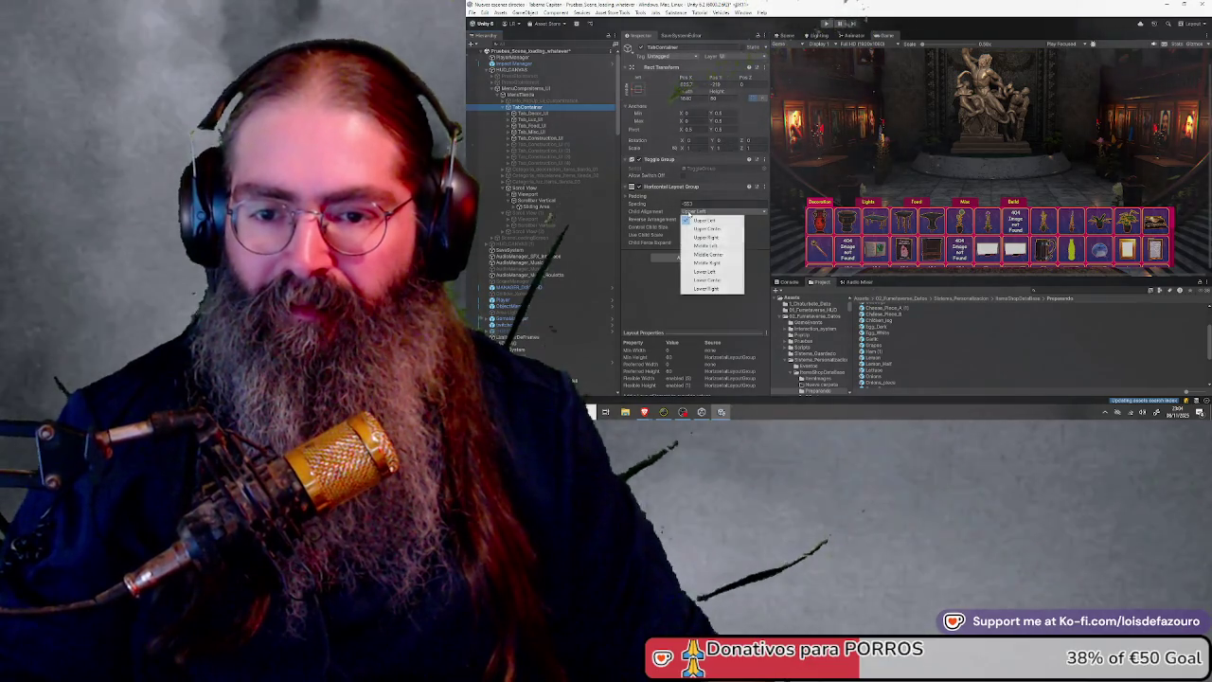
{"action": "left_click", "coordinate": [639, 280]}
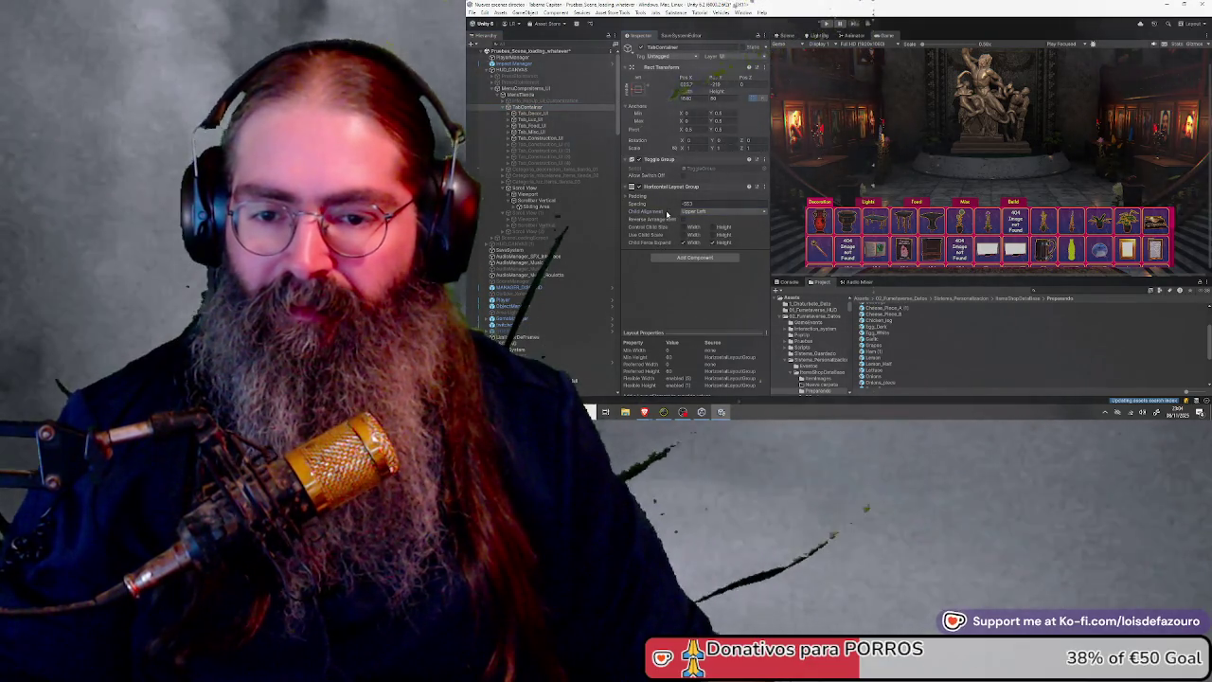
Lower the Horizontal Layout Group spacing so tabs sit closer, then switch to the toy figures image
{"action": "left_click", "coordinate": [626, 196]}
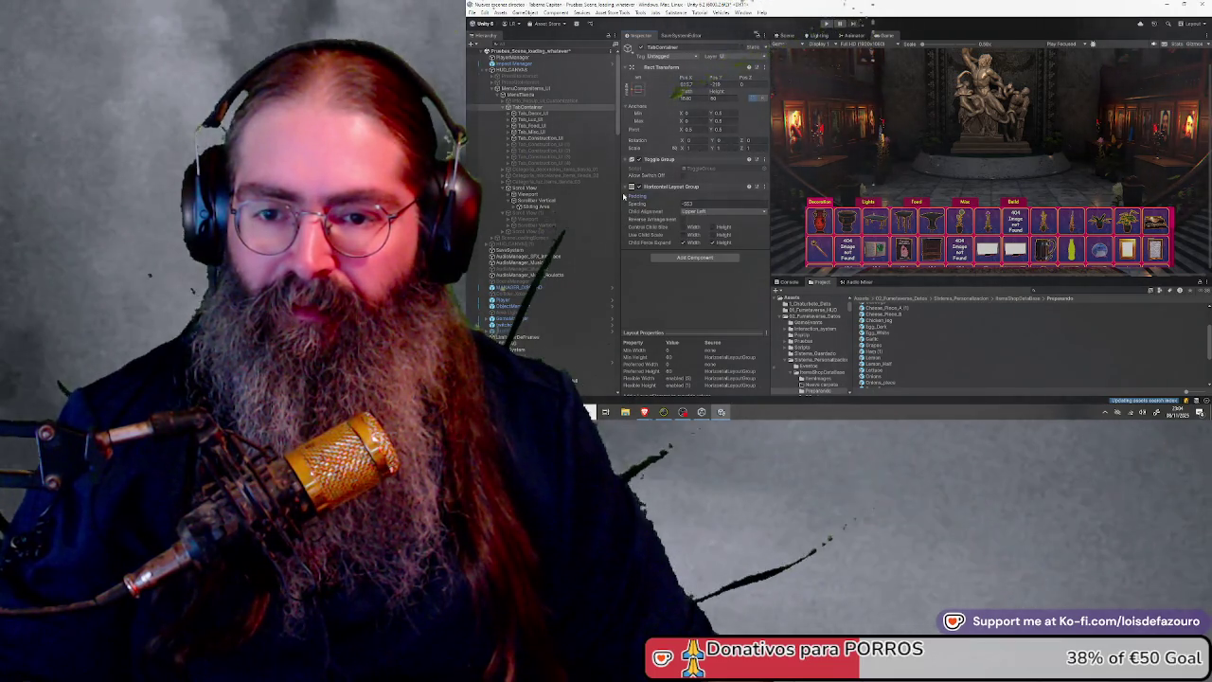
{"action": "left_click", "coordinate": [625, 196]}
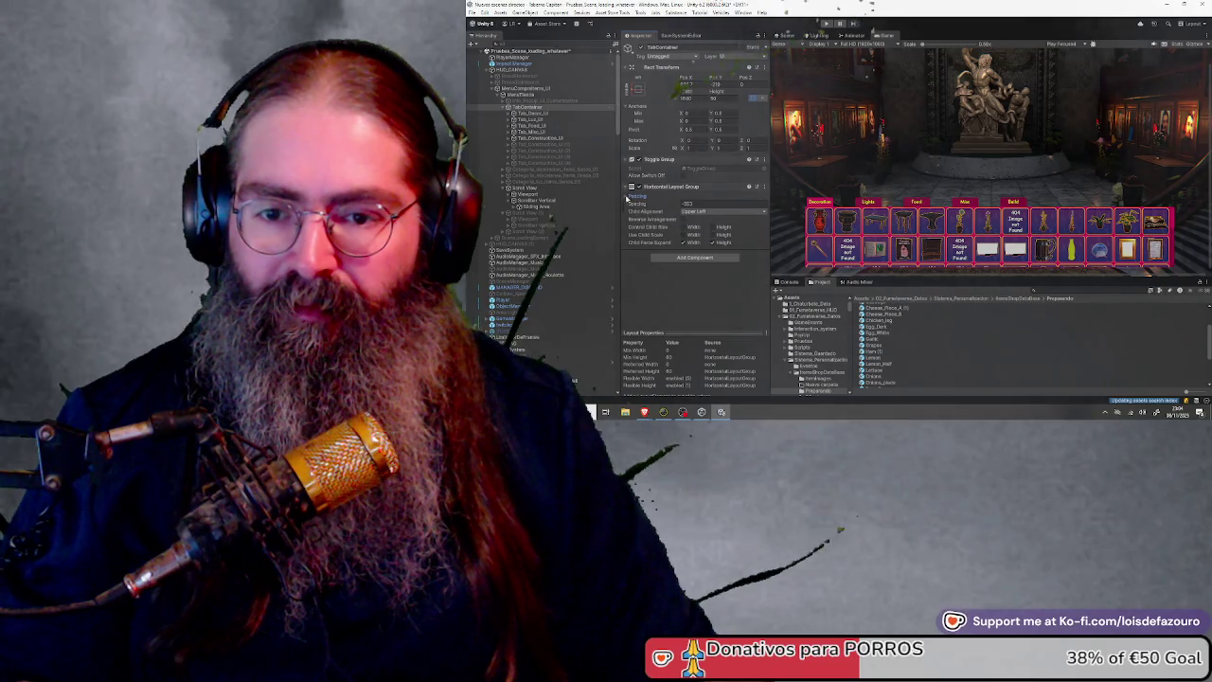
{"action": "left_click_drag", "start_coordinate": [660, 206], "coordinate": [1023, 193]}
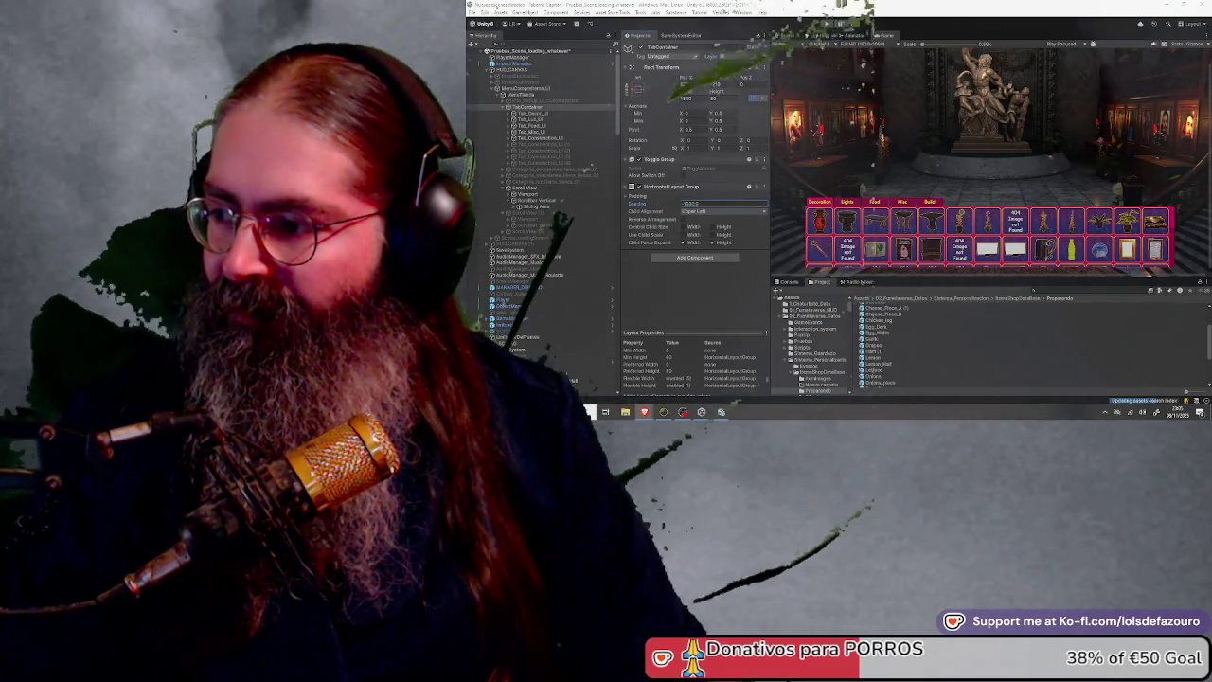
{"action": "key", "text": "alt+Tab"}
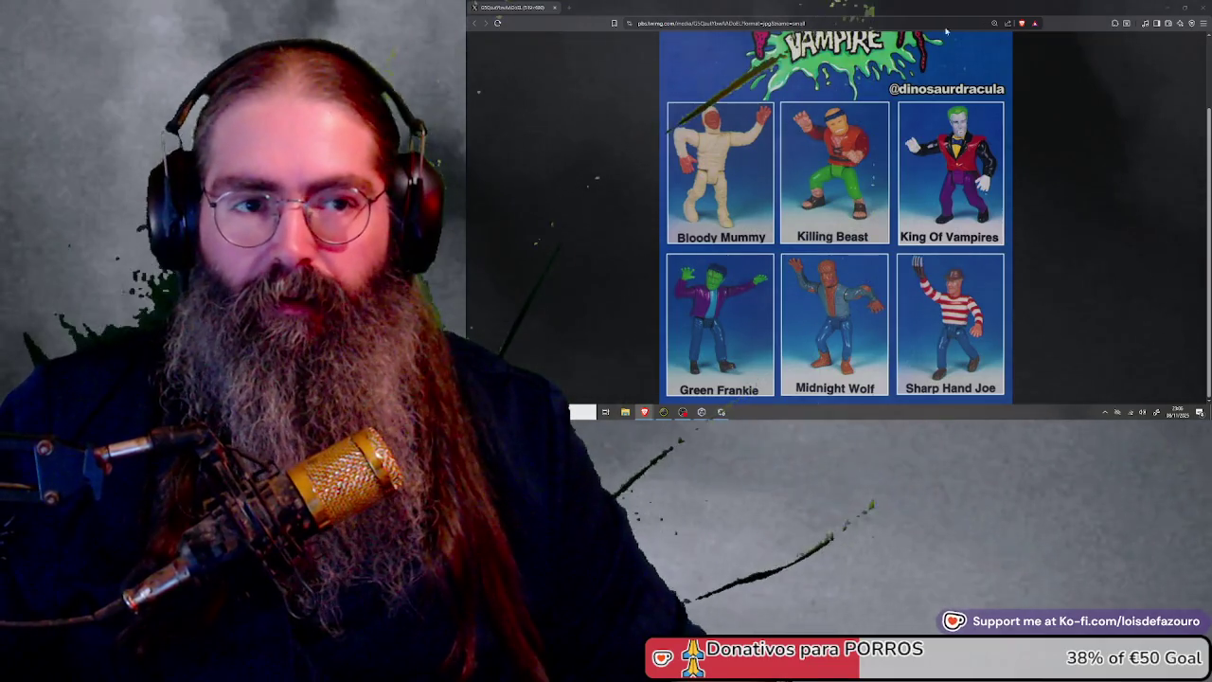
{"action": "left_click", "coordinate": [1200, 5]}
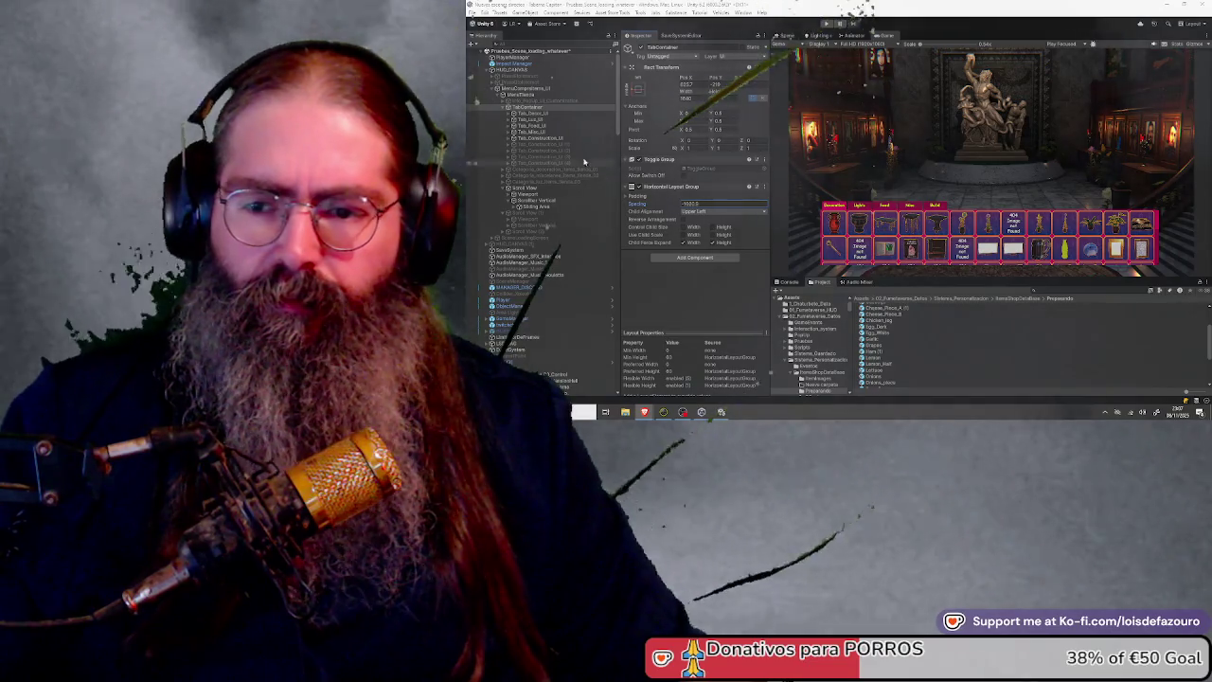
Check which scroll views the Decoration tab's toggle events switch on
{"action": "left_click", "coordinate": [549, 114]}
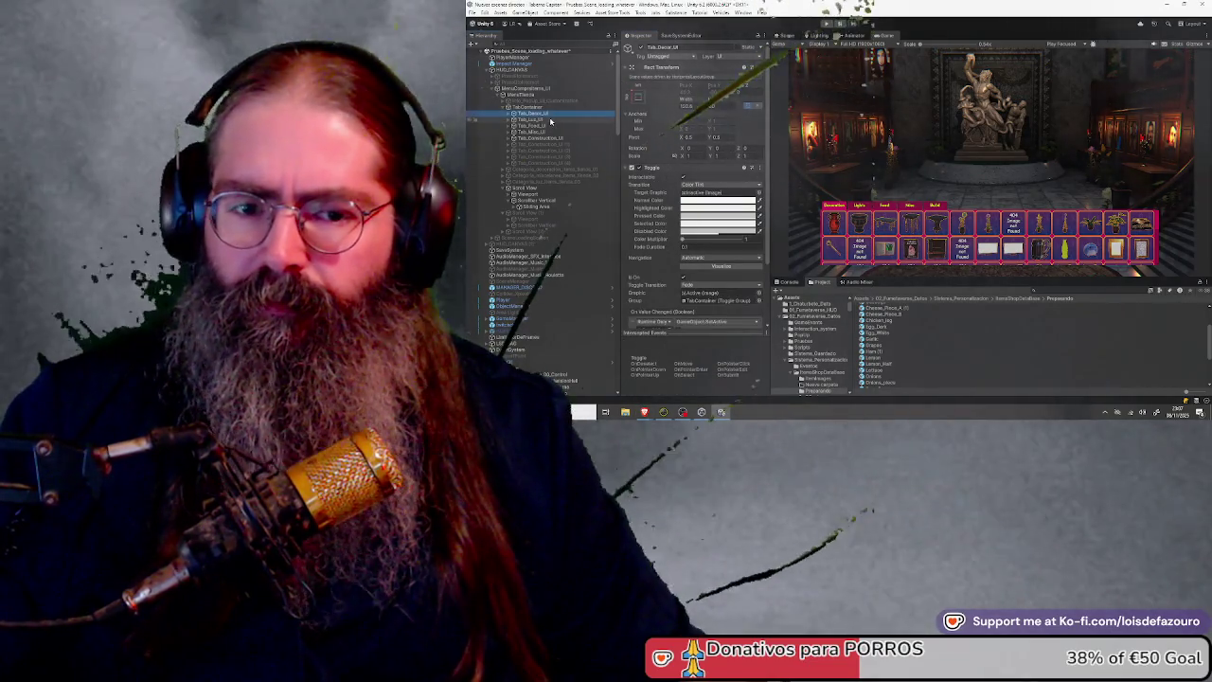
{"action": "scroll", "coordinate": [652, 258], "scroll_direction": "down", "scroll_amount": 3}
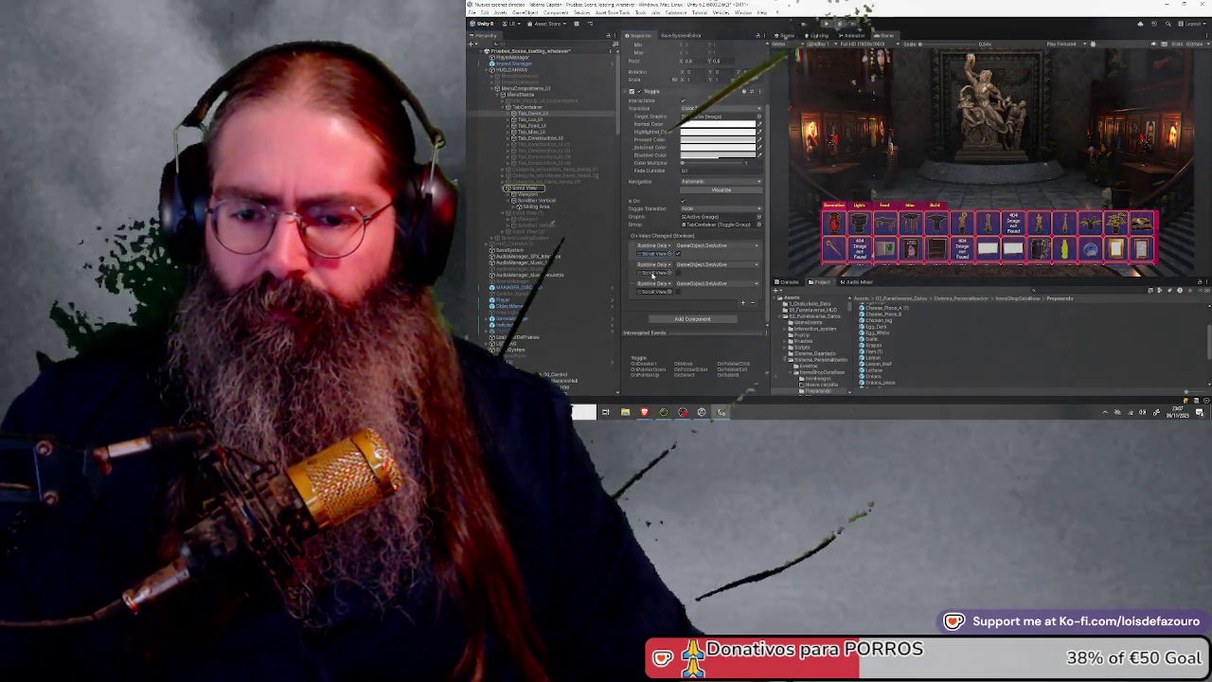
{"action": "left_click", "coordinate": [653, 275]}
{"action": "left_click", "coordinate": [653, 293]}
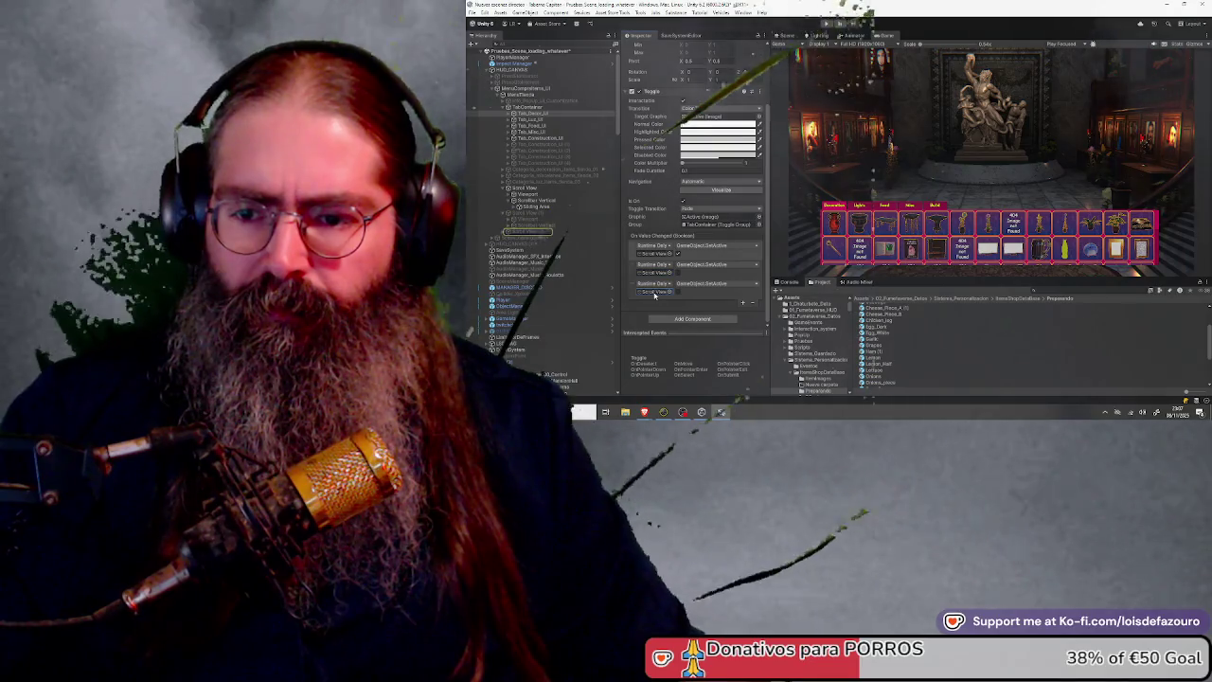
{"action": "left_click", "coordinate": [503, 189]}
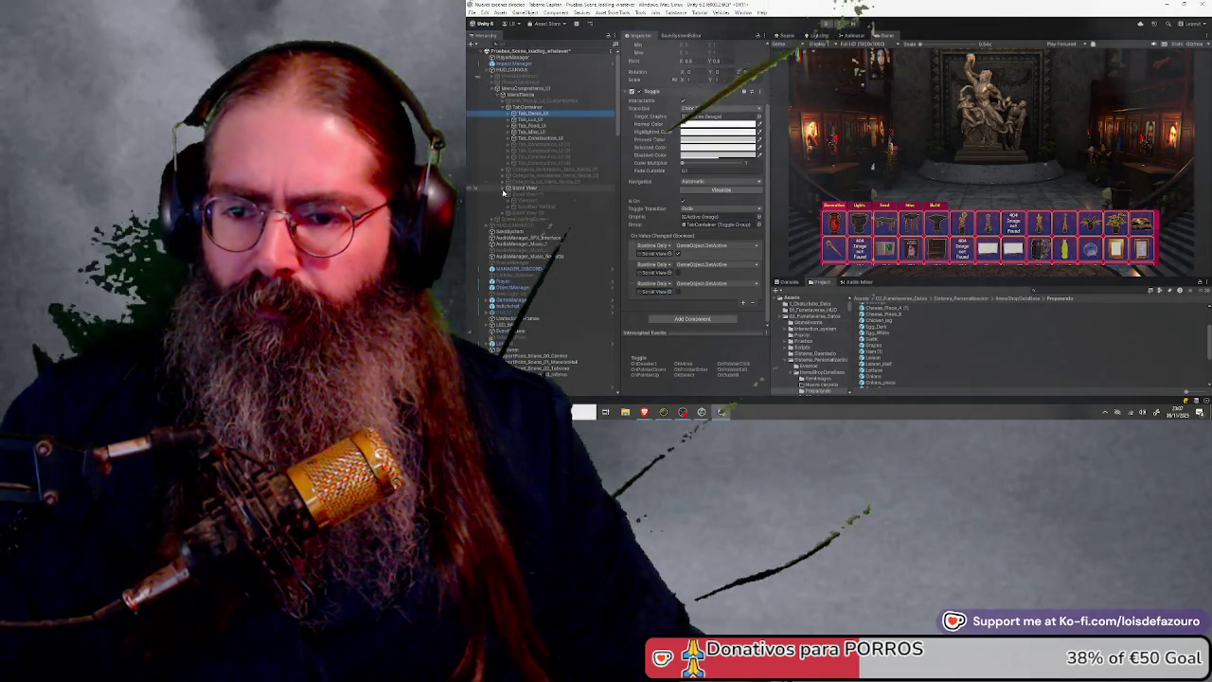
{"action": "left_click", "coordinate": [504, 196]}
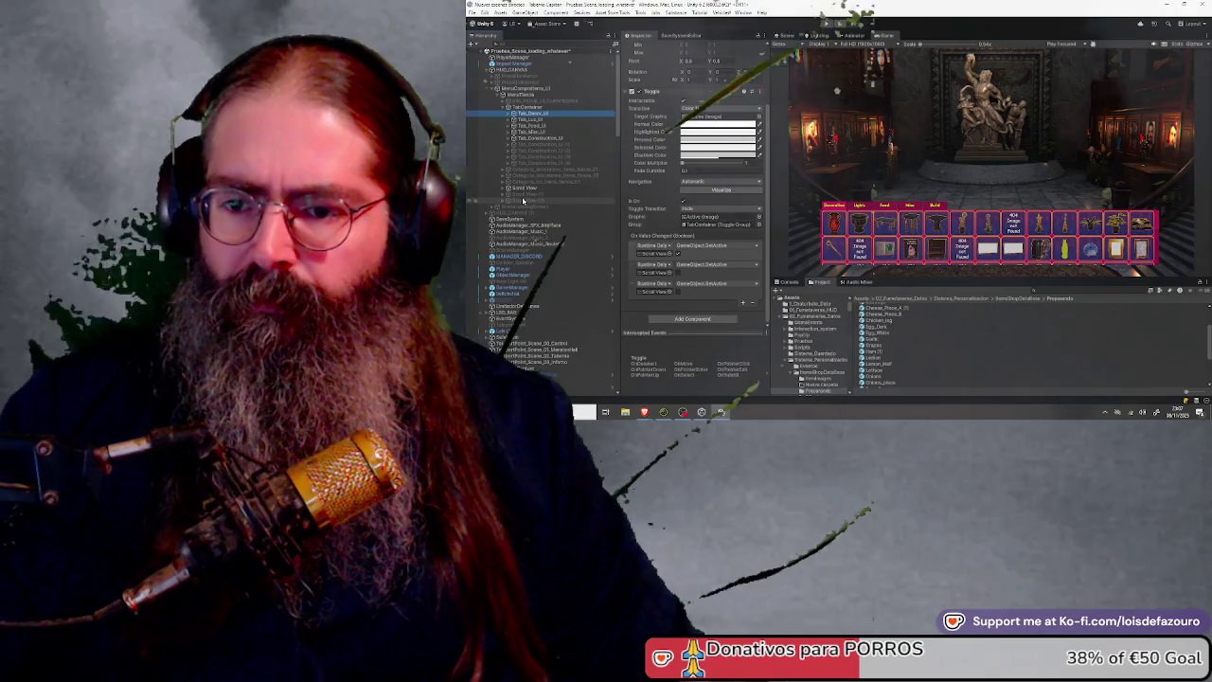
{"action": "left_click", "coordinate": [523, 201]}
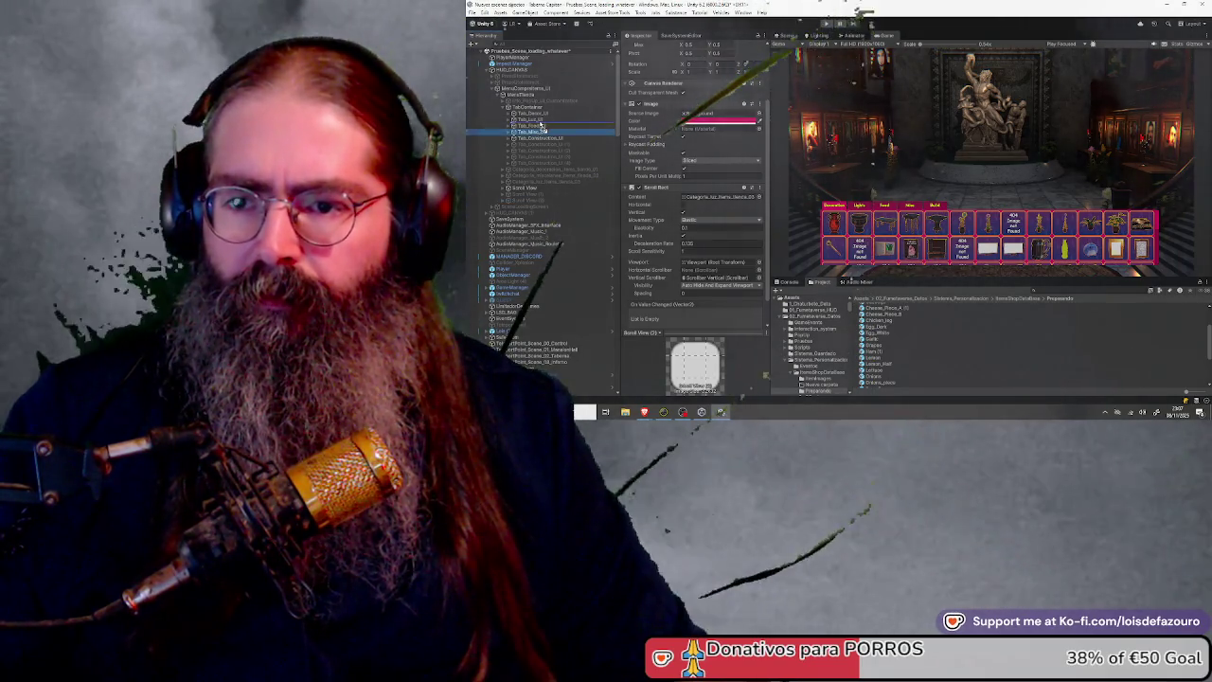
Drag Tab_Misc_UI above Tab_Lux_UI so Misc follows Decoration
{"action": "left_click", "coordinate": [543, 125]}
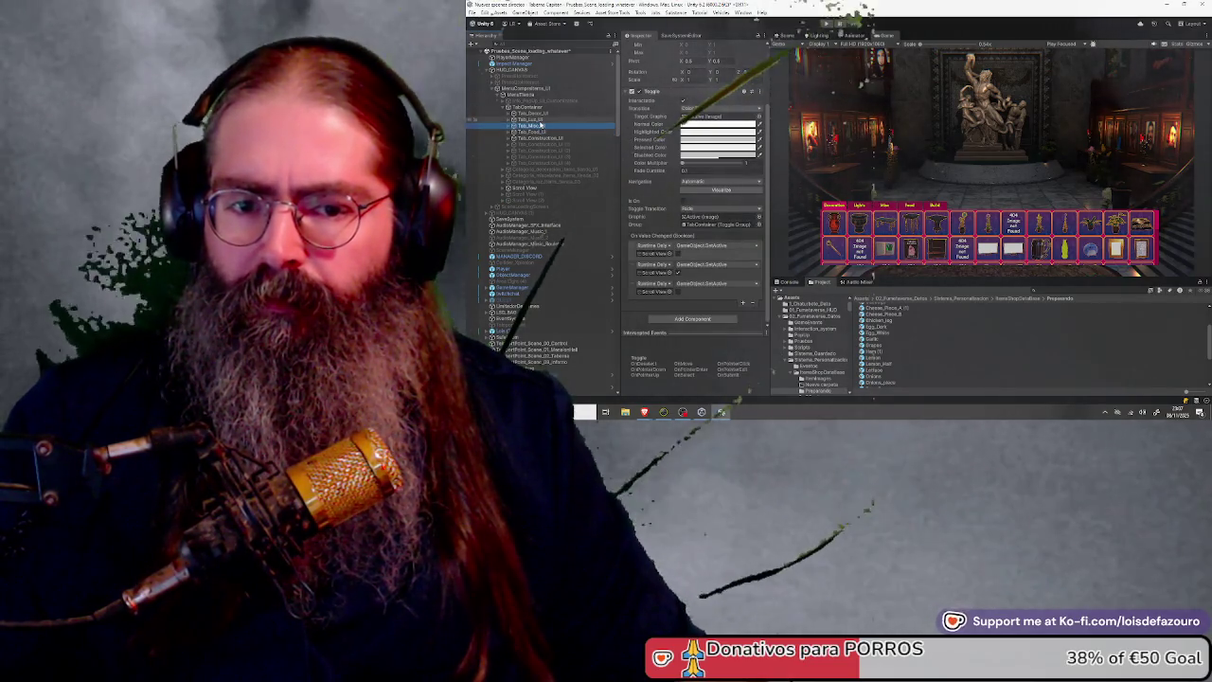
{"action": "left_click_drag", "start_coordinate": [542, 125], "coordinate": [548, 119]}
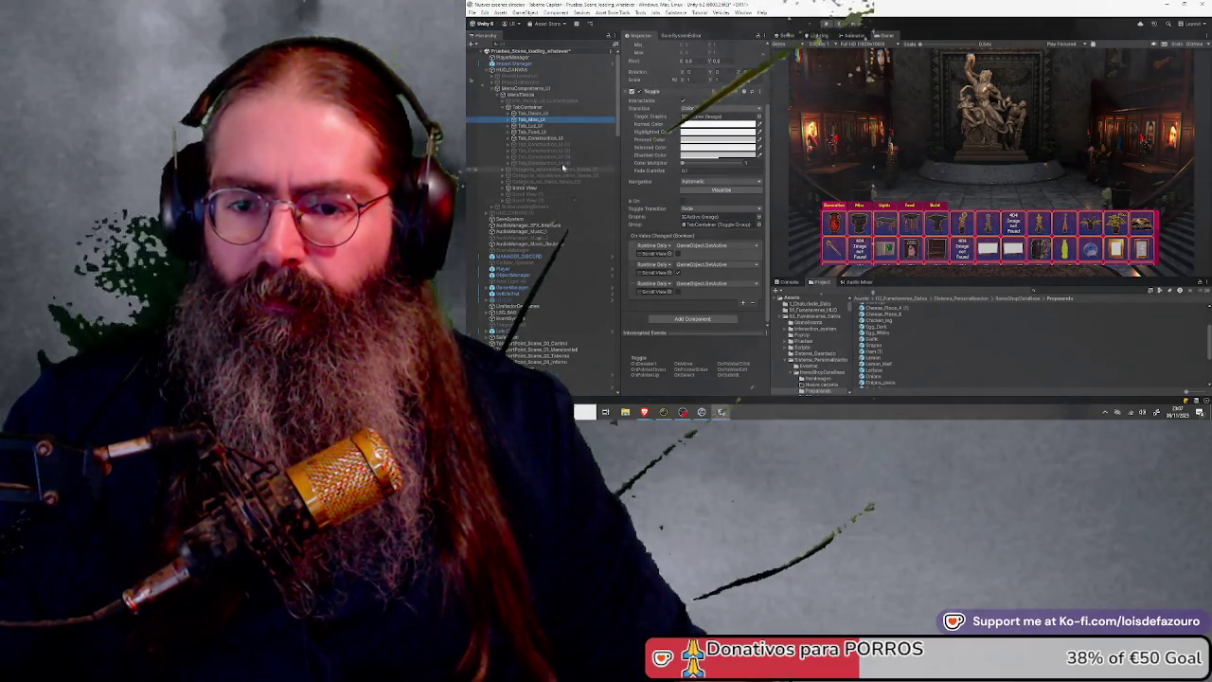
{"action": "left_click", "coordinate": [542, 126]}
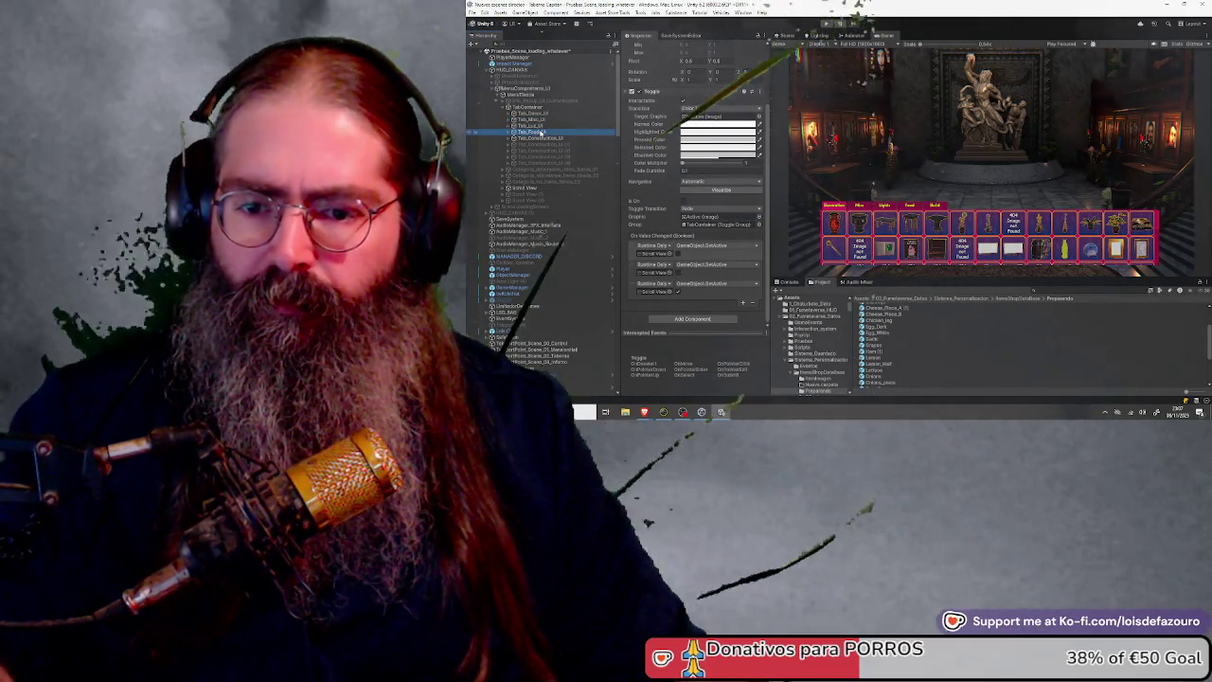
{"action": "left_click", "coordinate": [558, 139]}
{"action": "left_click", "coordinate": [554, 131]}
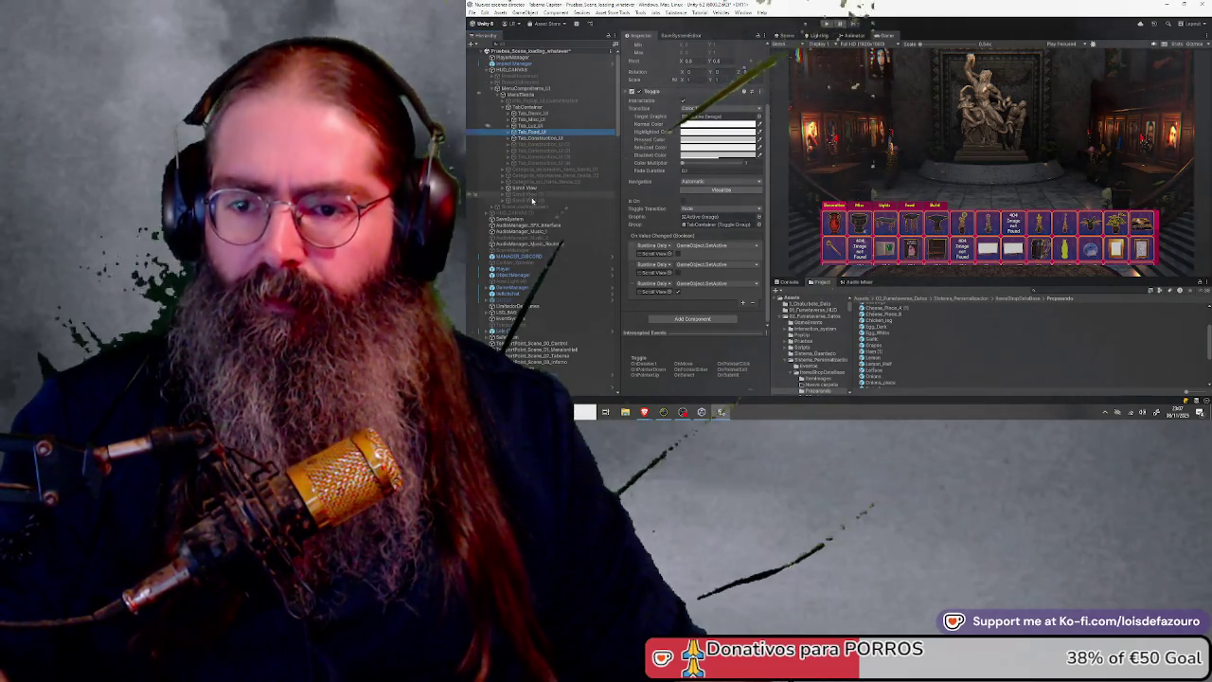
{"action": "left_click", "coordinate": [532, 200]}
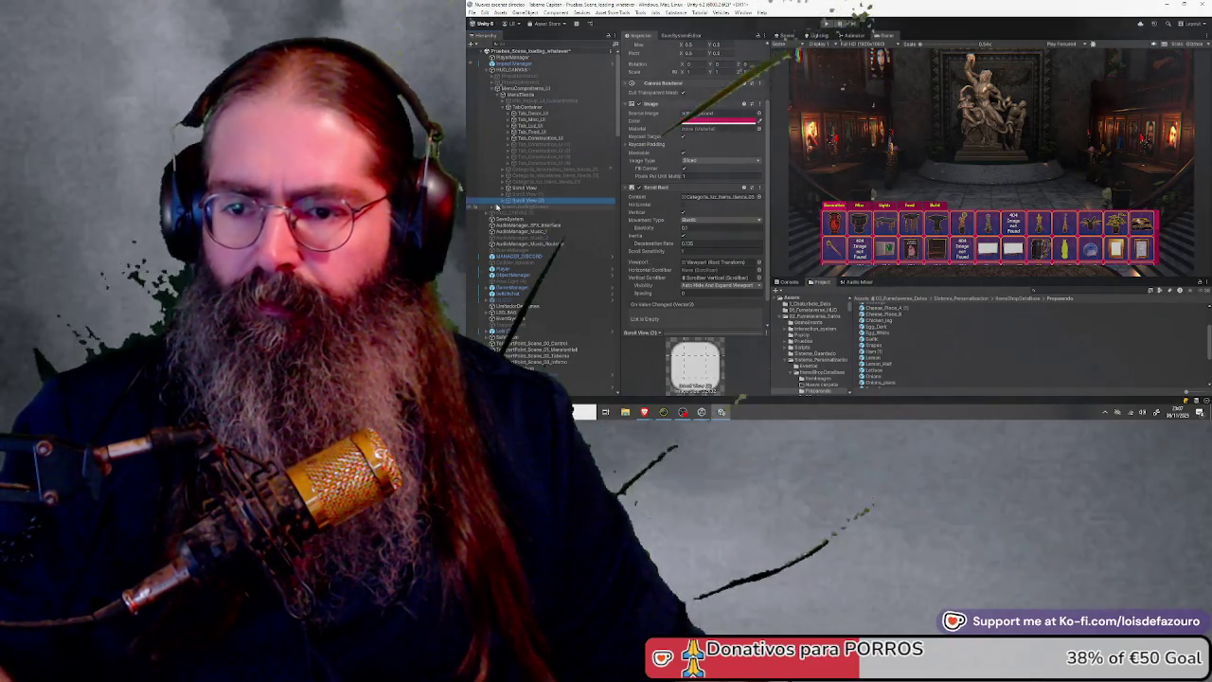
Expand the nested shop category objects and duplicate the Scroll View with Ctrl+D
{"action": "left_click", "coordinate": [503, 200]}
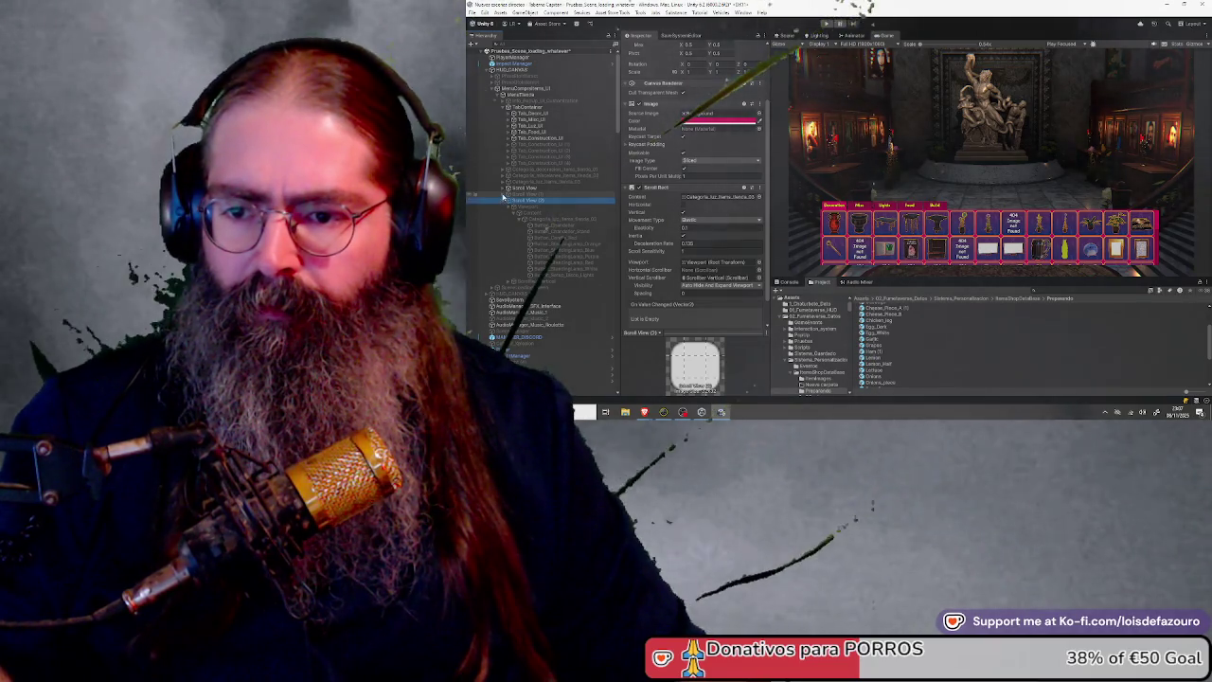
{"action": "left_click", "coordinate": [504, 196]}
{"action": "left_click", "coordinate": [508, 207]}
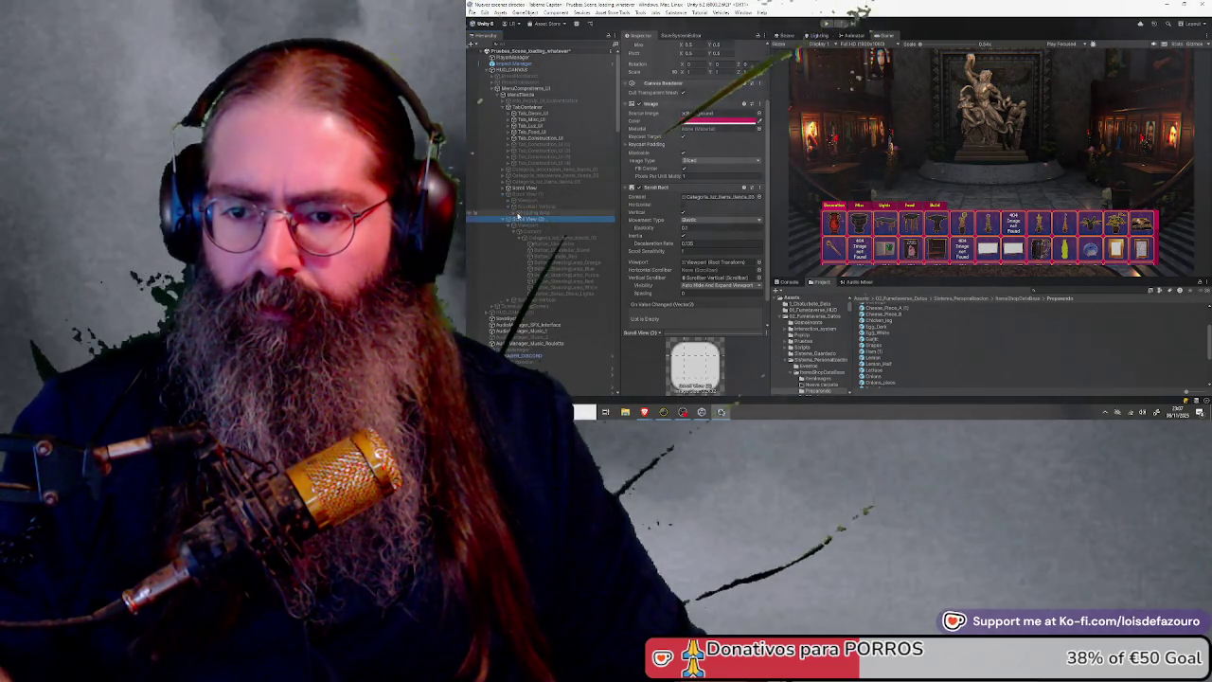
{"action": "left_click", "coordinate": [508, 203]}
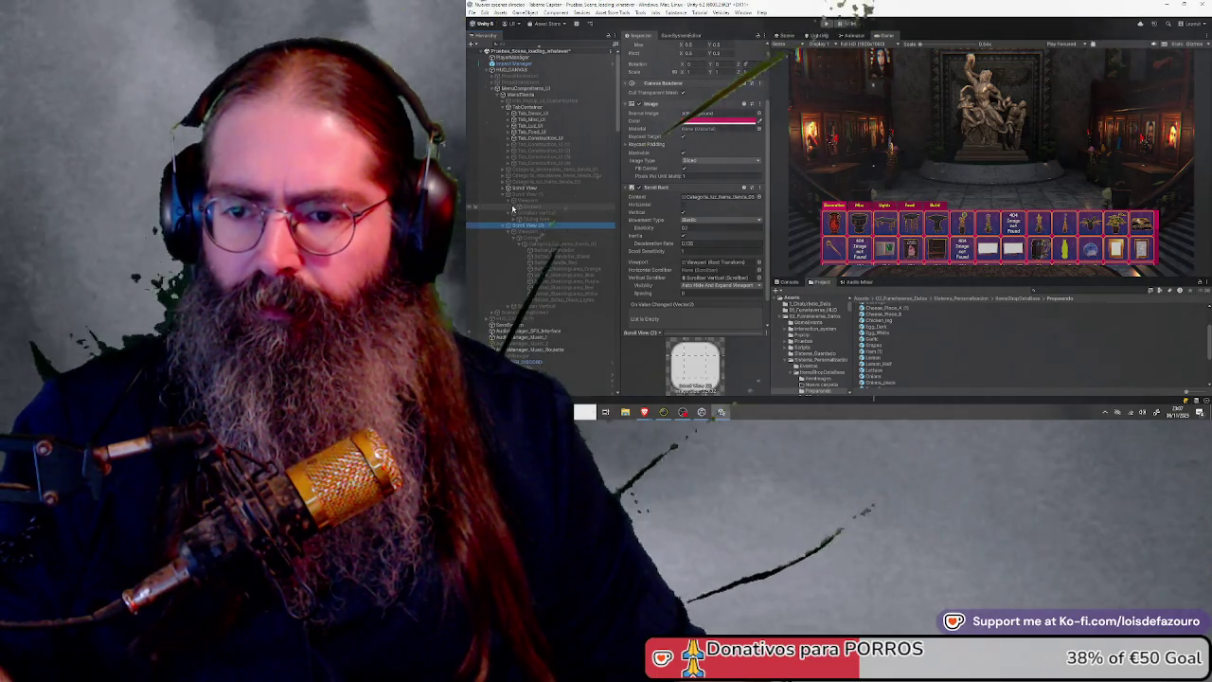
{"action": "left_click", "coordinate": [513, 208]}
{"action": "left_click", "coordinate": [520, 213]}
{"action": "left_click", "coordinate": [534, 229]}
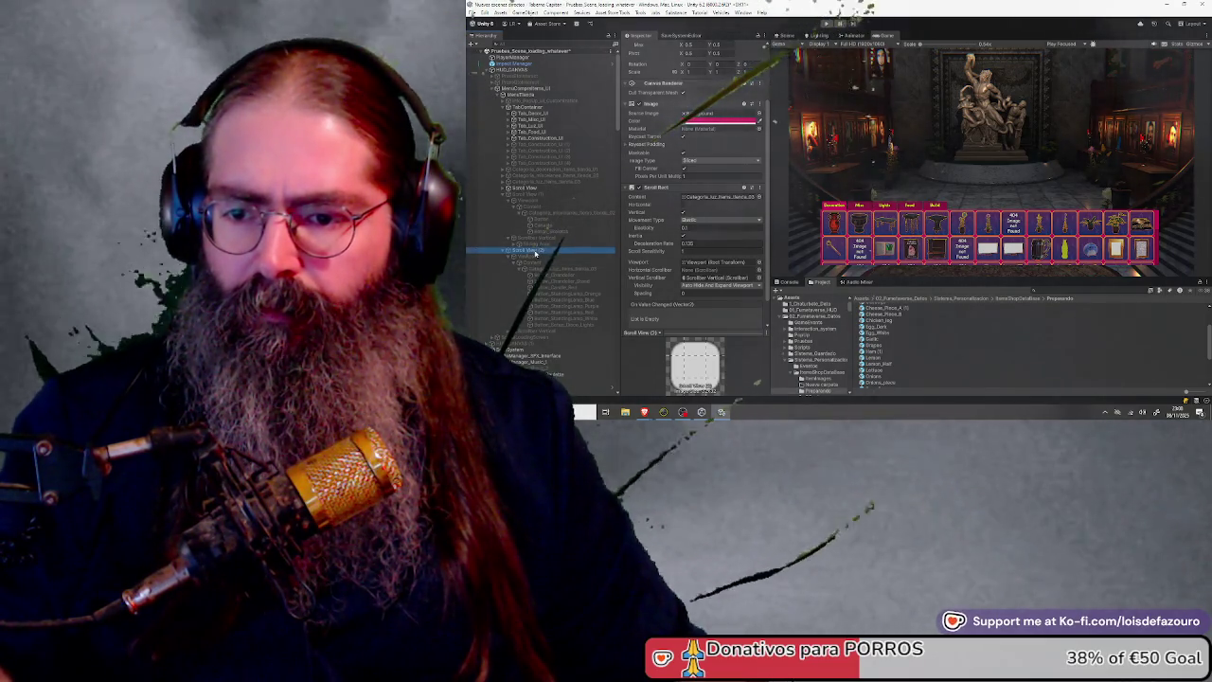
{"action": "left_click", "coordinate": [520, 256]}
{"action": "left_click", "coordinate": [540, 250]}
{"action": "key", "text": "ctrl+d"}
Delete the eight item buttons, from Button_Chandelier_Stand on, in the copy's Viewport Content
{"action": "scroll", "coordinate": [533, 272], "scroll_direction": "down", "scroll_amount": 3}
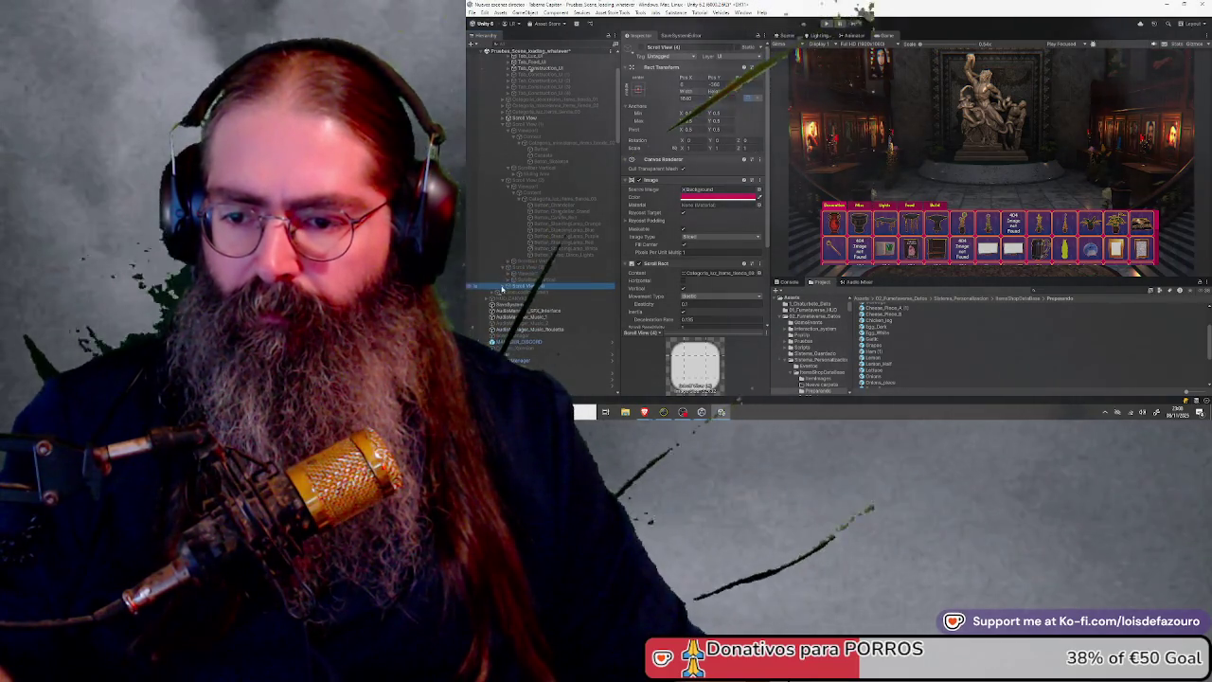
{"action": "left_click", "coordinate": [510, 276]}
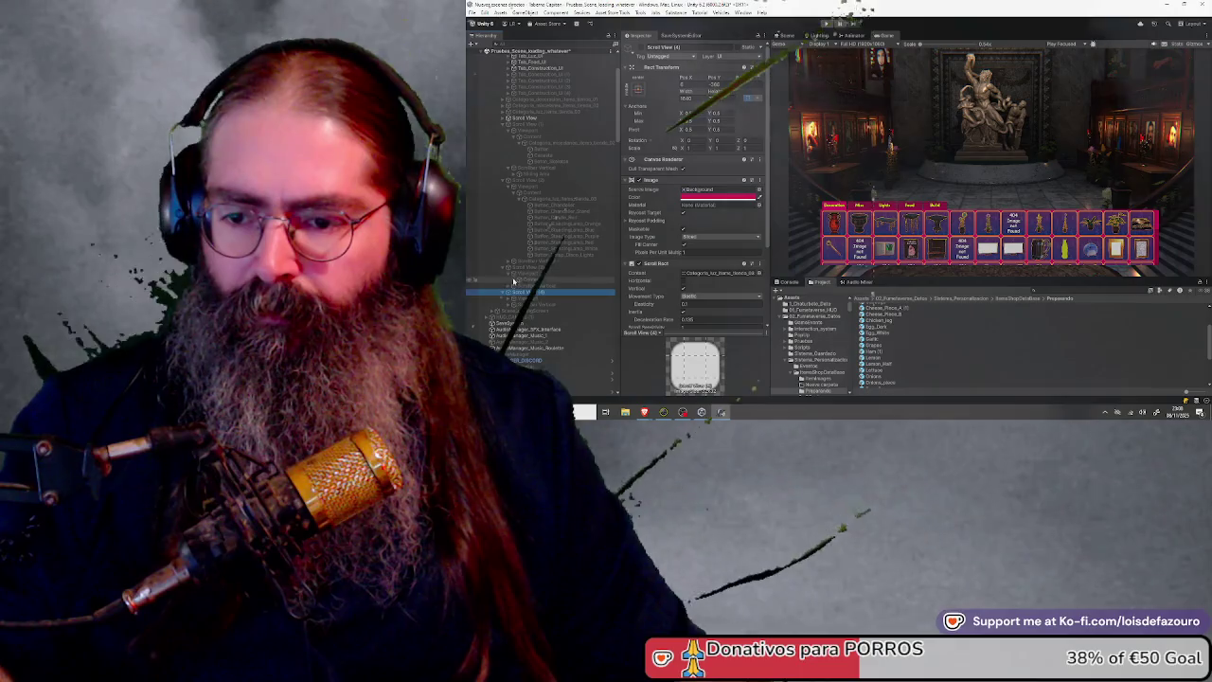
{"action": "left_click", "coordinate": [512, 281]}
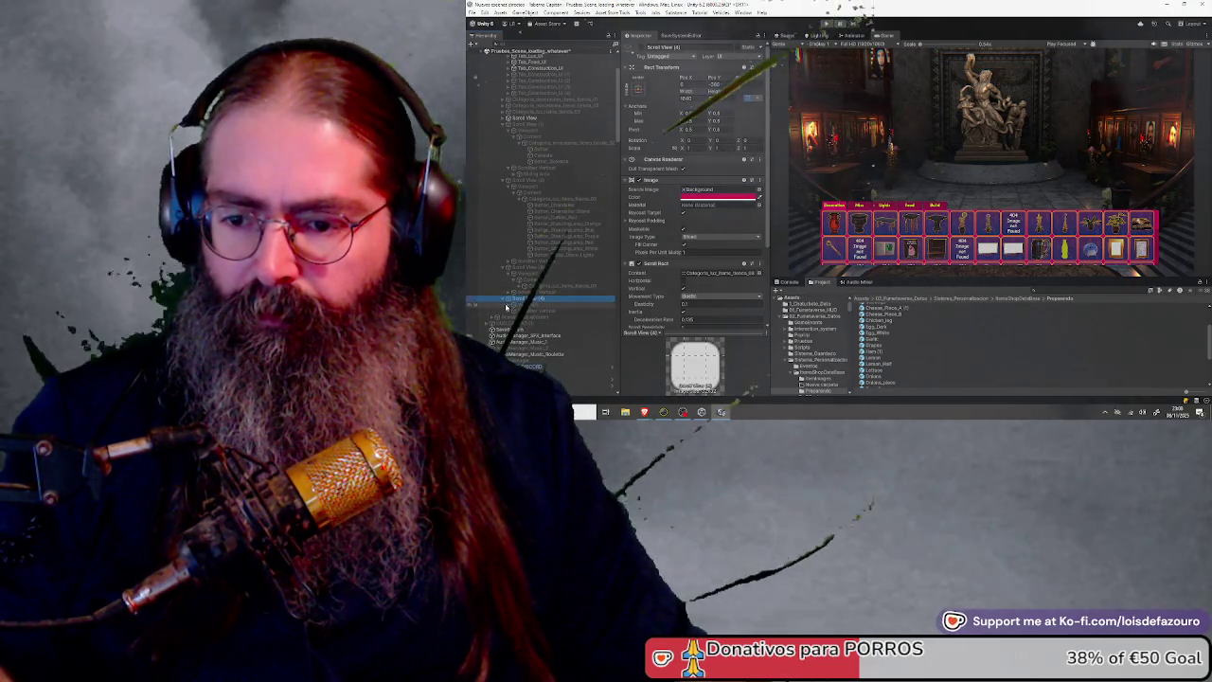
{"action": "left_click", "coordinate": [511, 305]}
{"action": "left_click", "coordinate": [514, 306]}
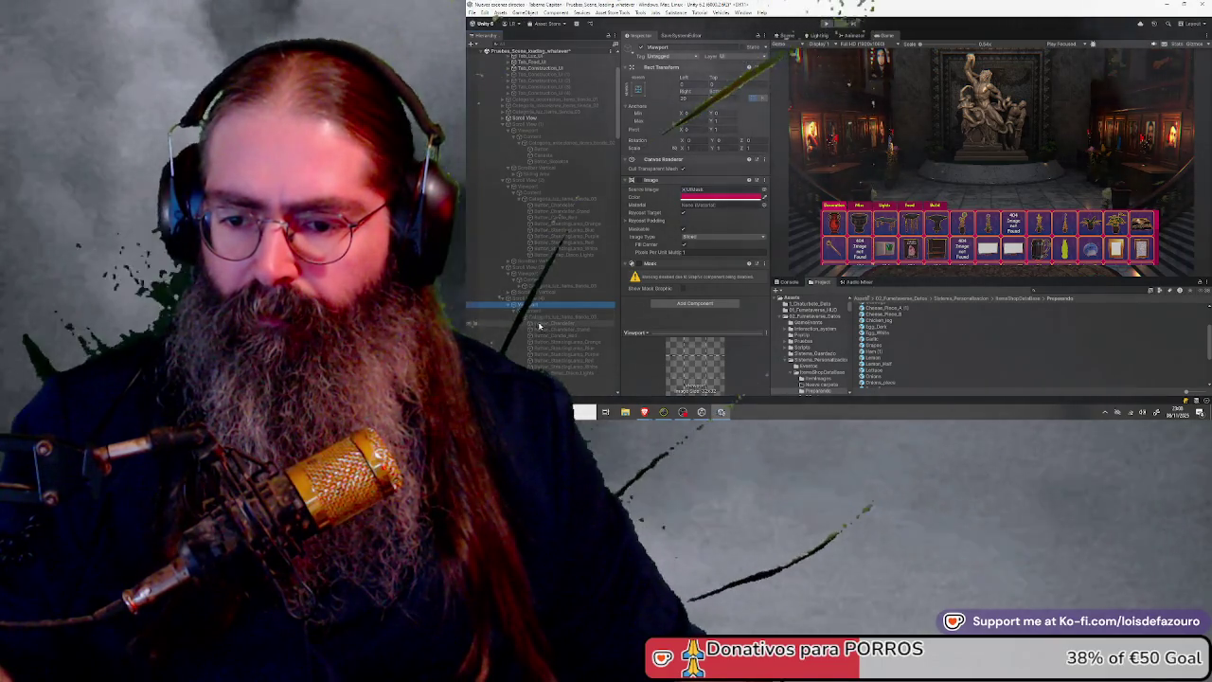
{"action": "left_click", "coordinate": [525, 288]}
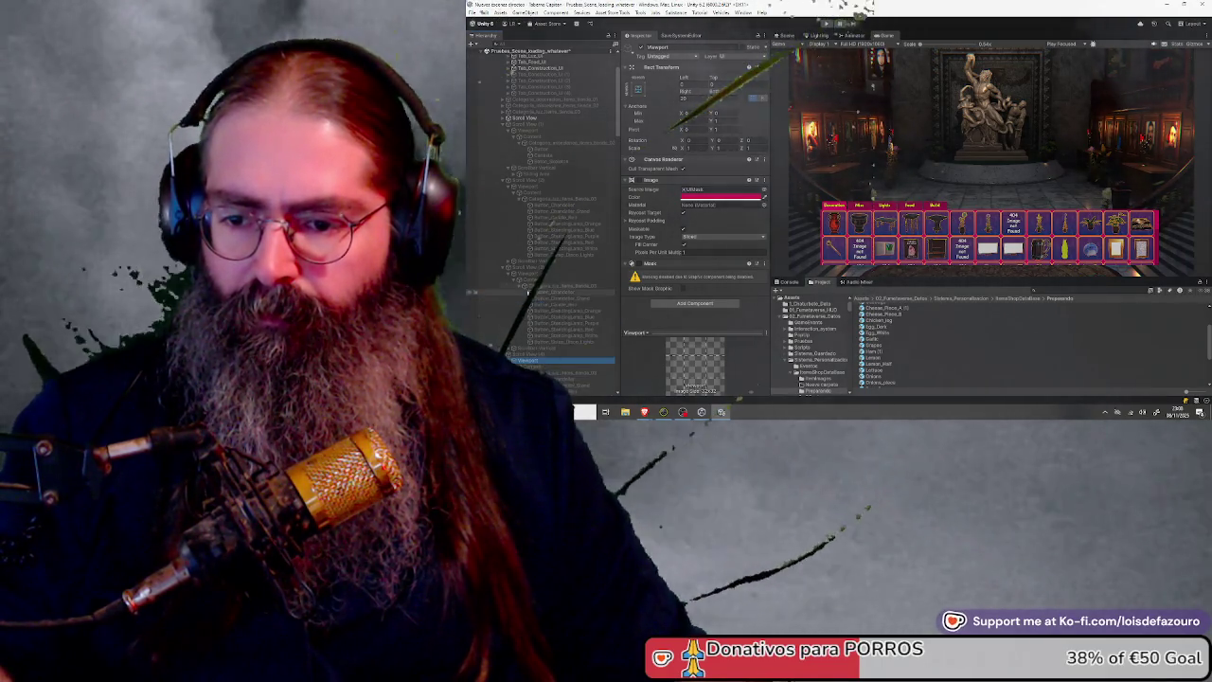
{"action": "left_click", "coordinate": [552, 297]}
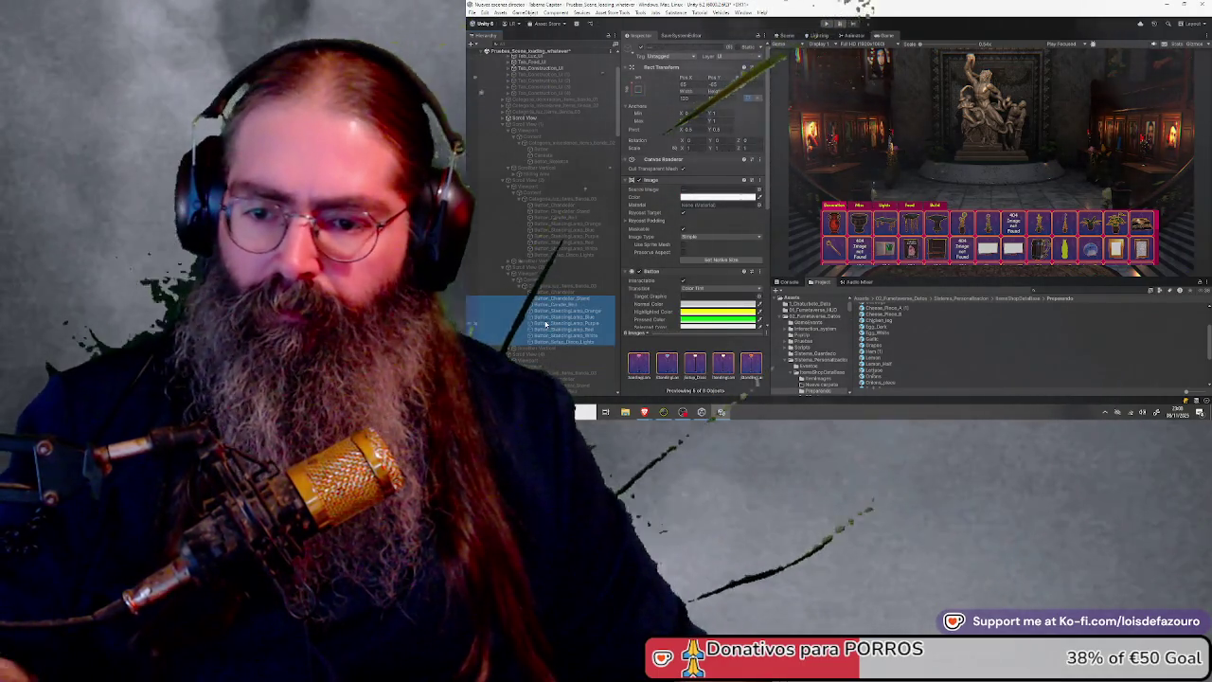
{"action": "left_click", "coordinate": [549, 319]}
{"action": "left_click", "coordinate": [563, 378], "text": "shift"}
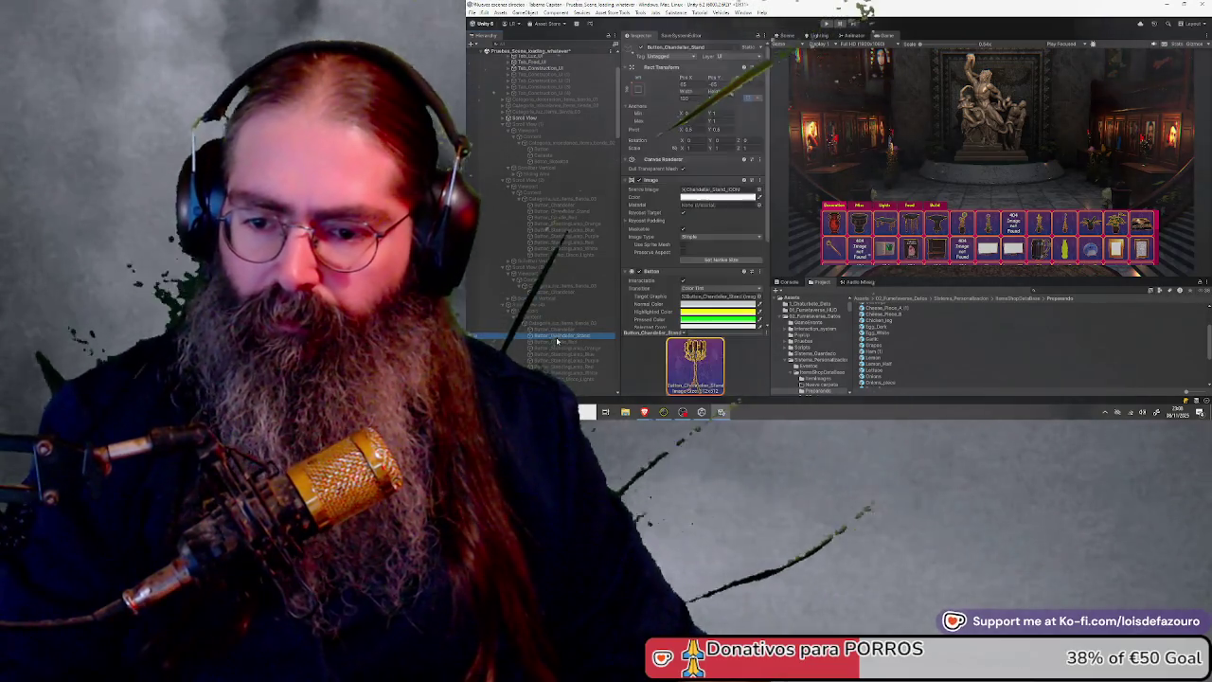
{"action": "key", "text": "Delete"}
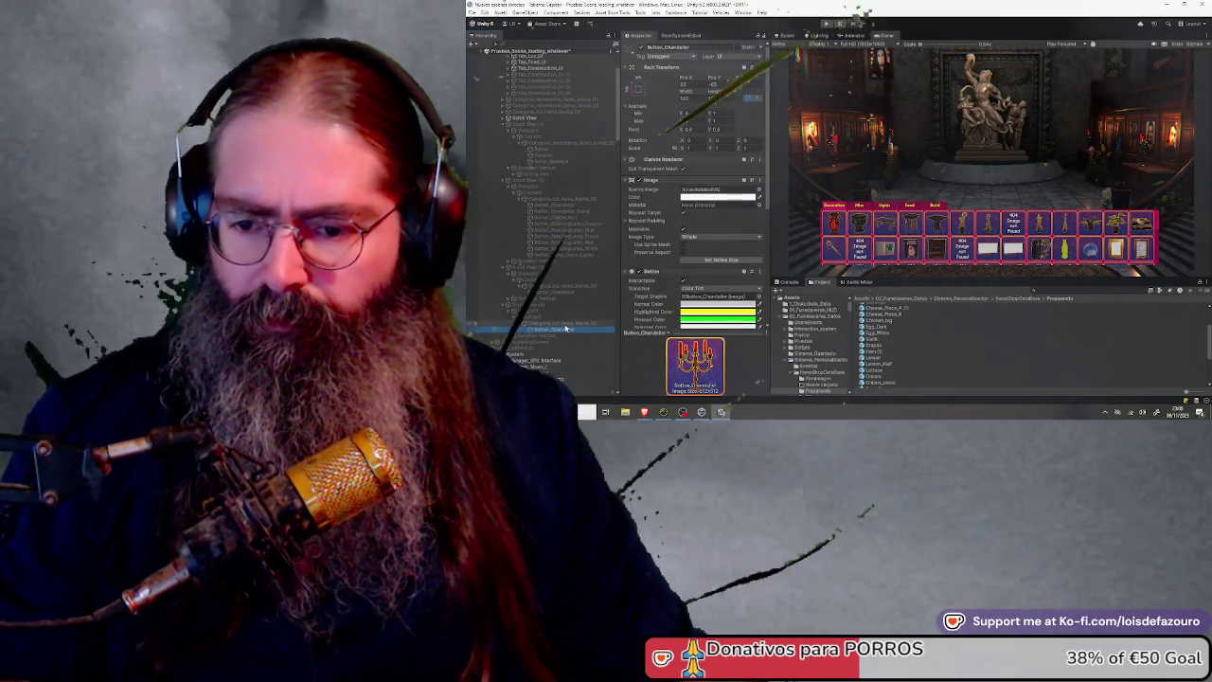
{"action": "left_click", "coordinate": [565, 324]}
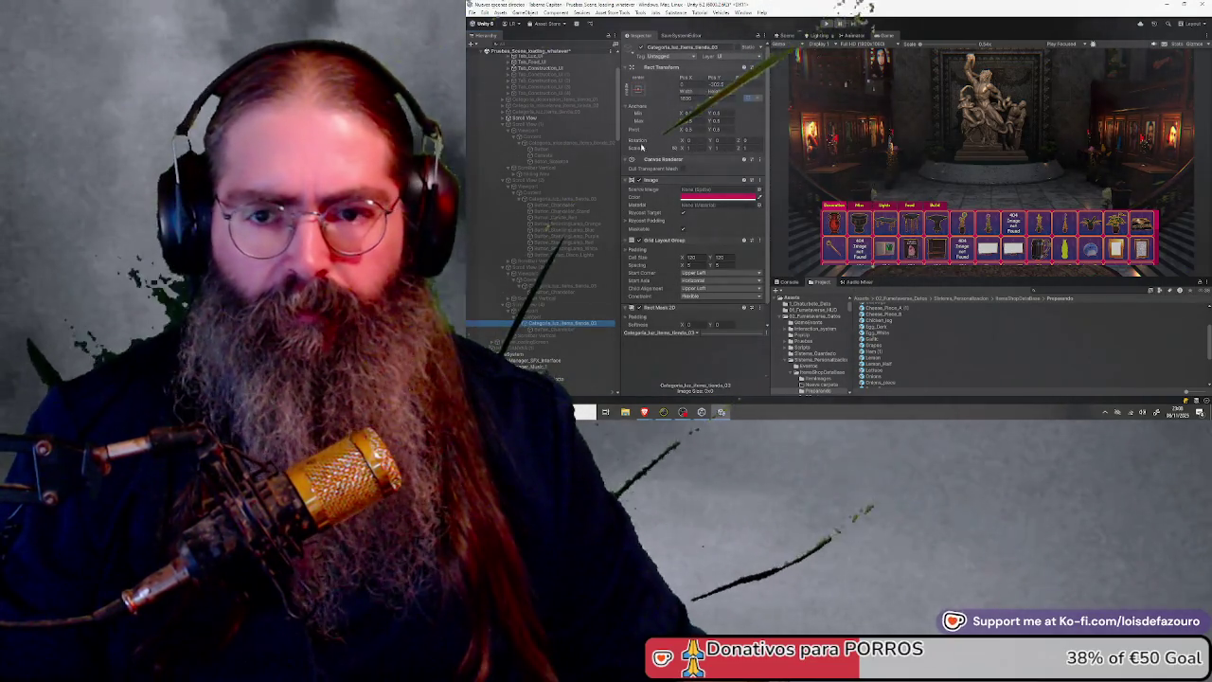
{"action": "left_click", "coordinate": [681, 46]}
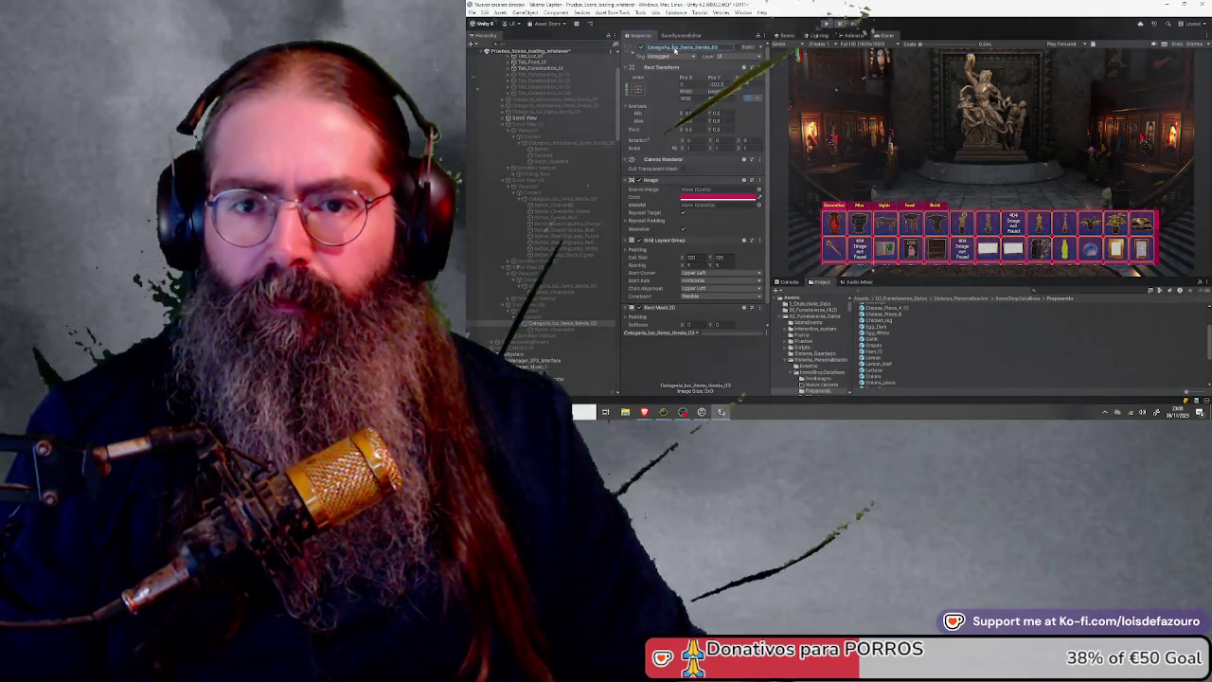
Rename two category scroll views to Build and Food
{"action": "type", "text": "Build"}
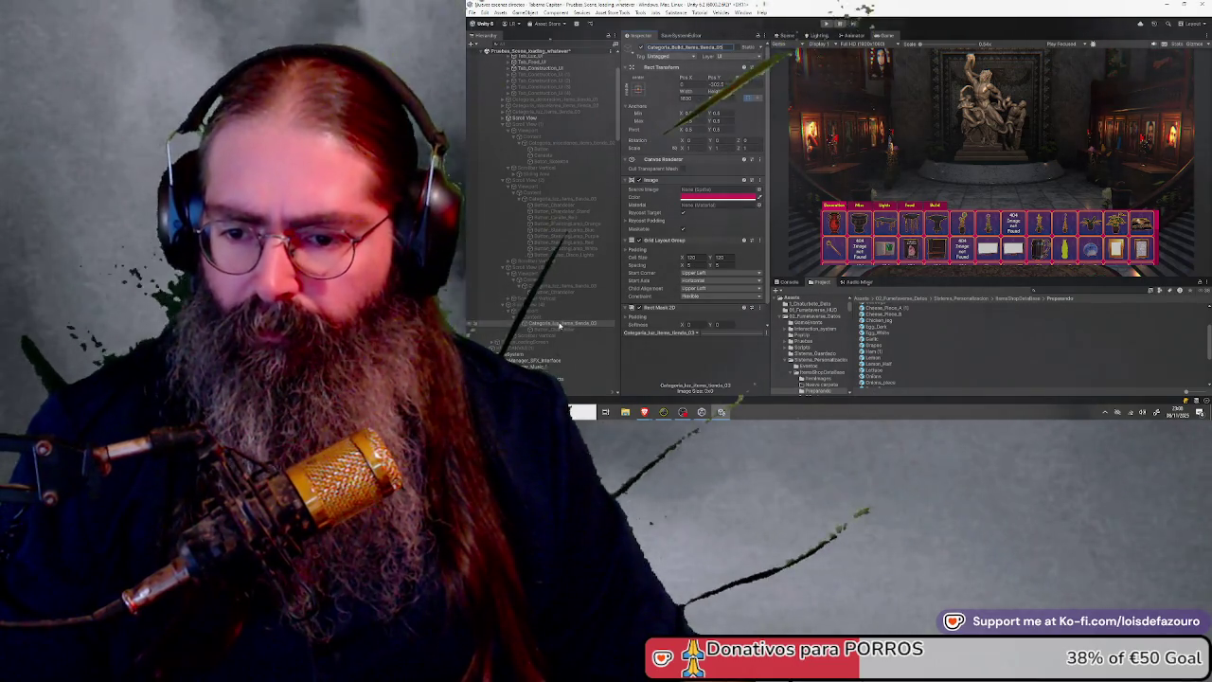
{"action": "left_click", "coordinate": [552, 305]}
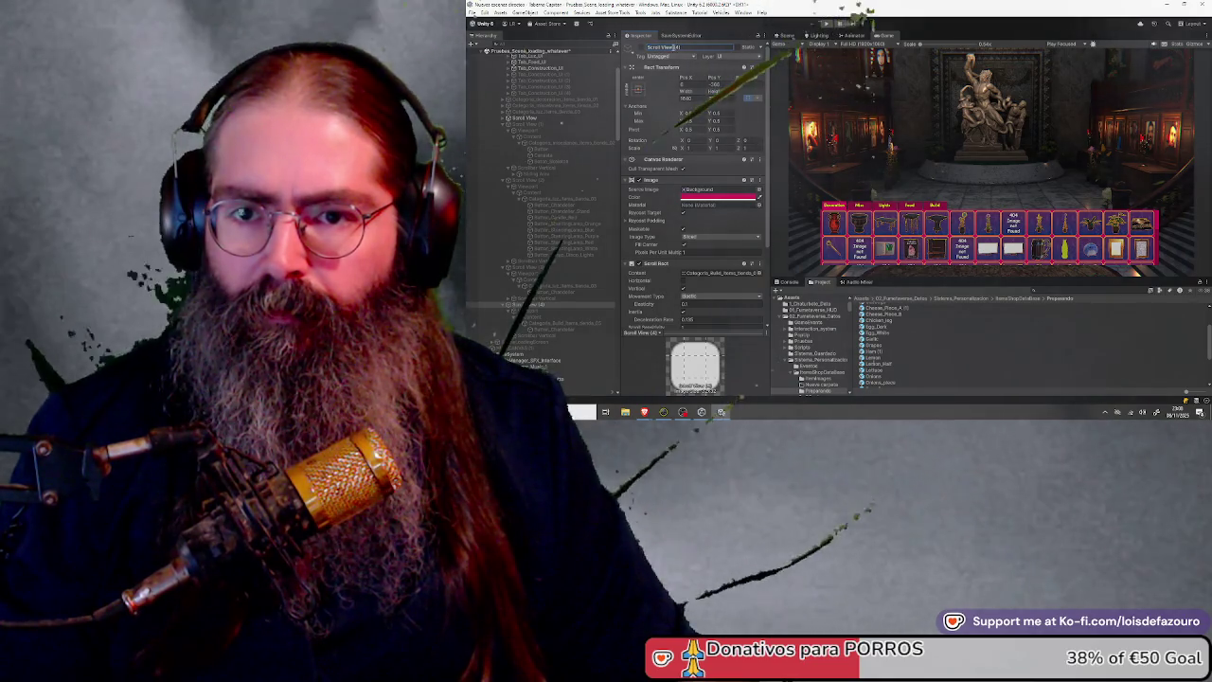
{"action": "type", "text": "Build"}
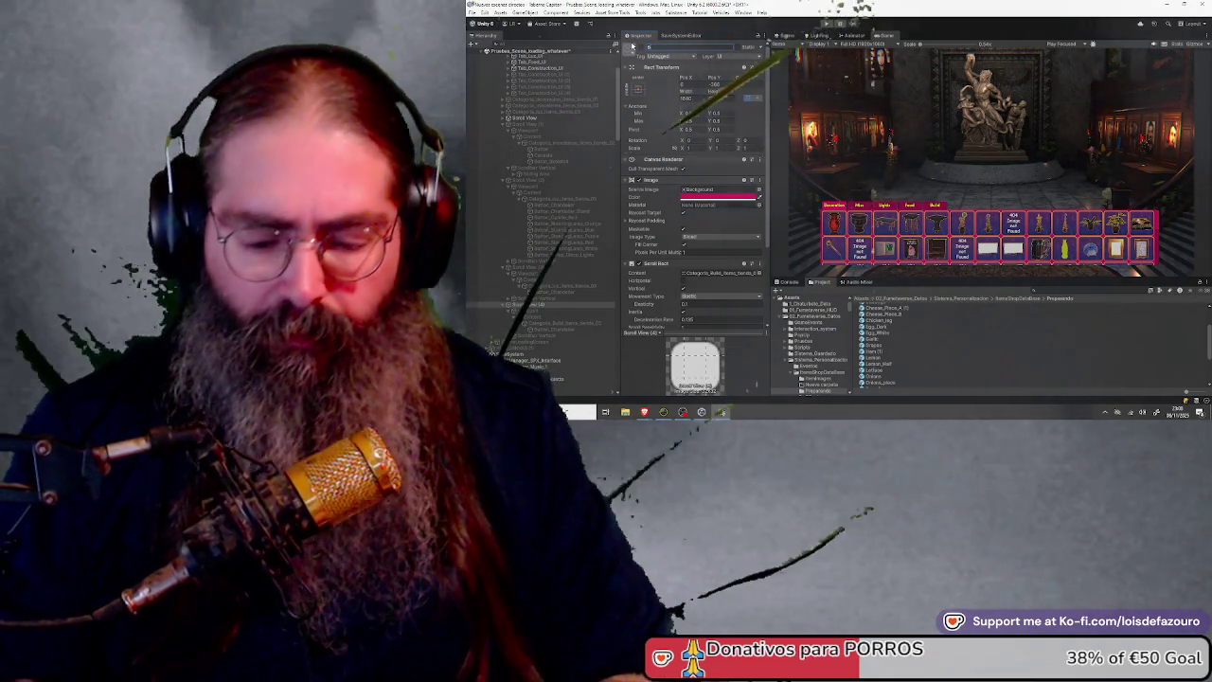
{"action": "key", "text": "Return"}
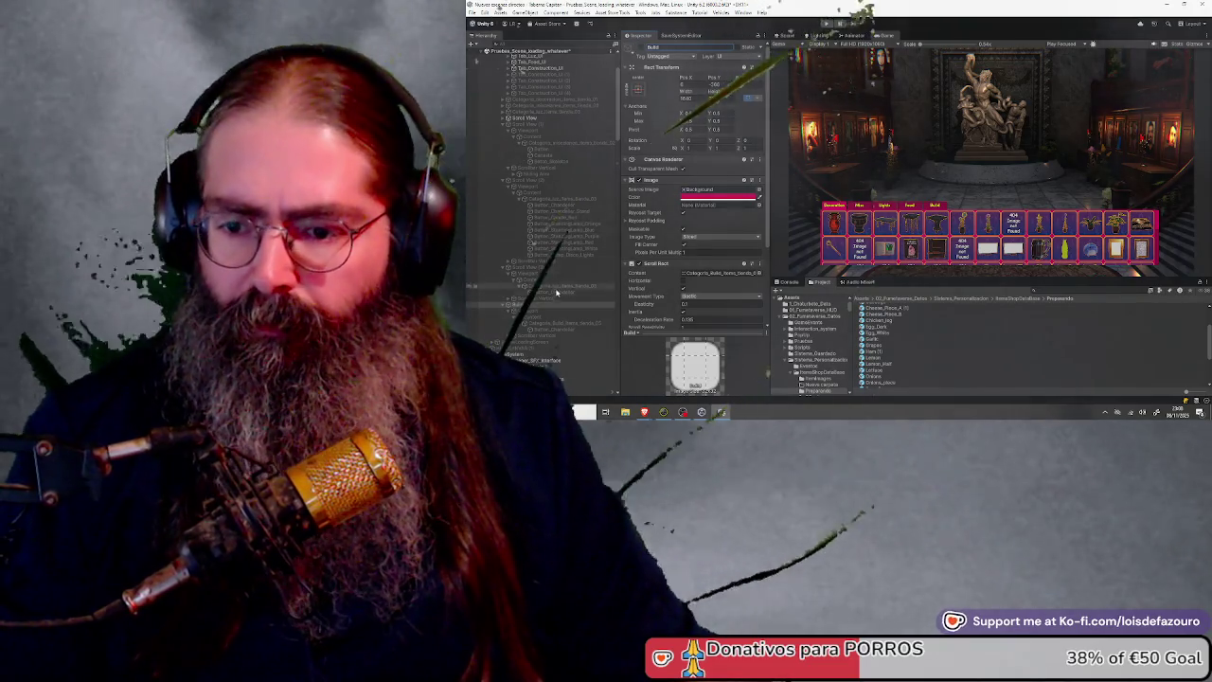
{"action": "left_click", "coordinate": [550, 268]}
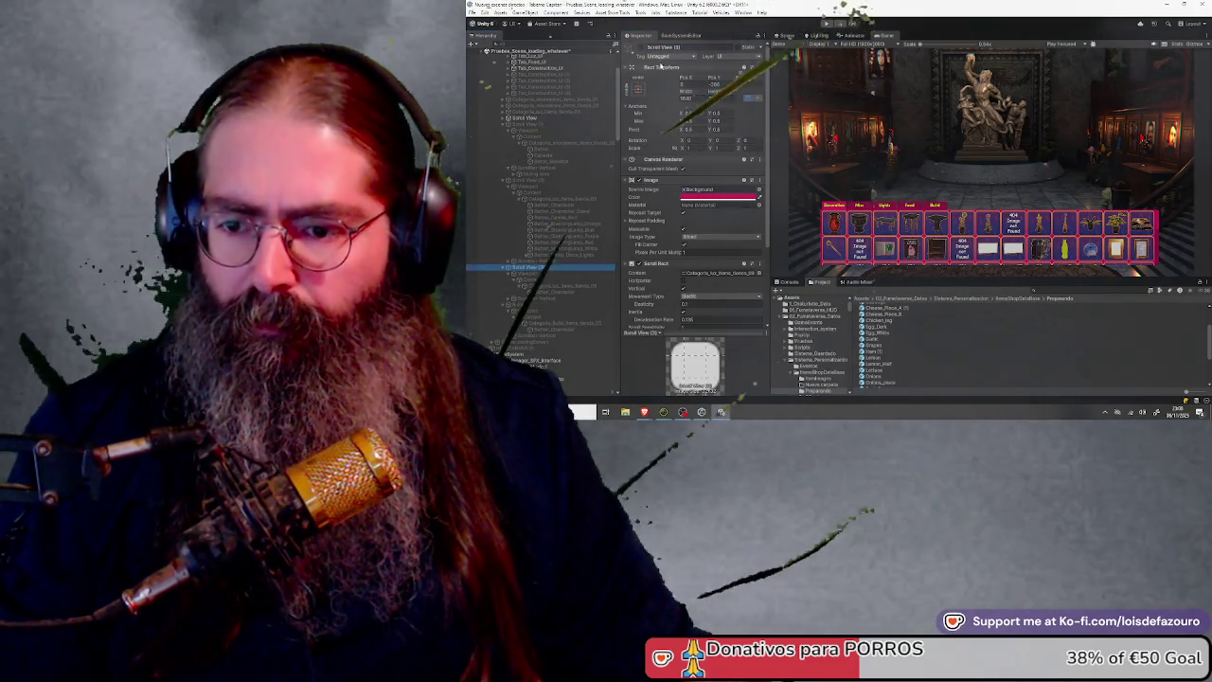
{"action": "left_click", "coordinate": [690, 47]}
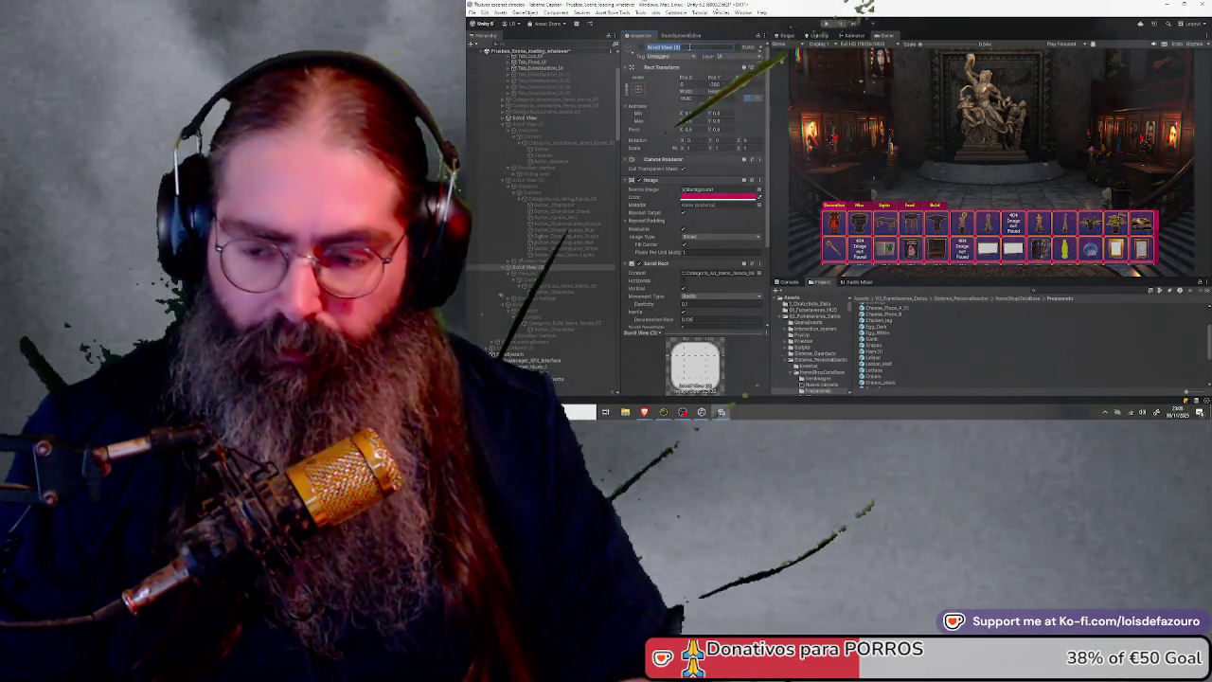
{"action": "type", "text": "Bood"}
{"action": "key", "text": "Return"}
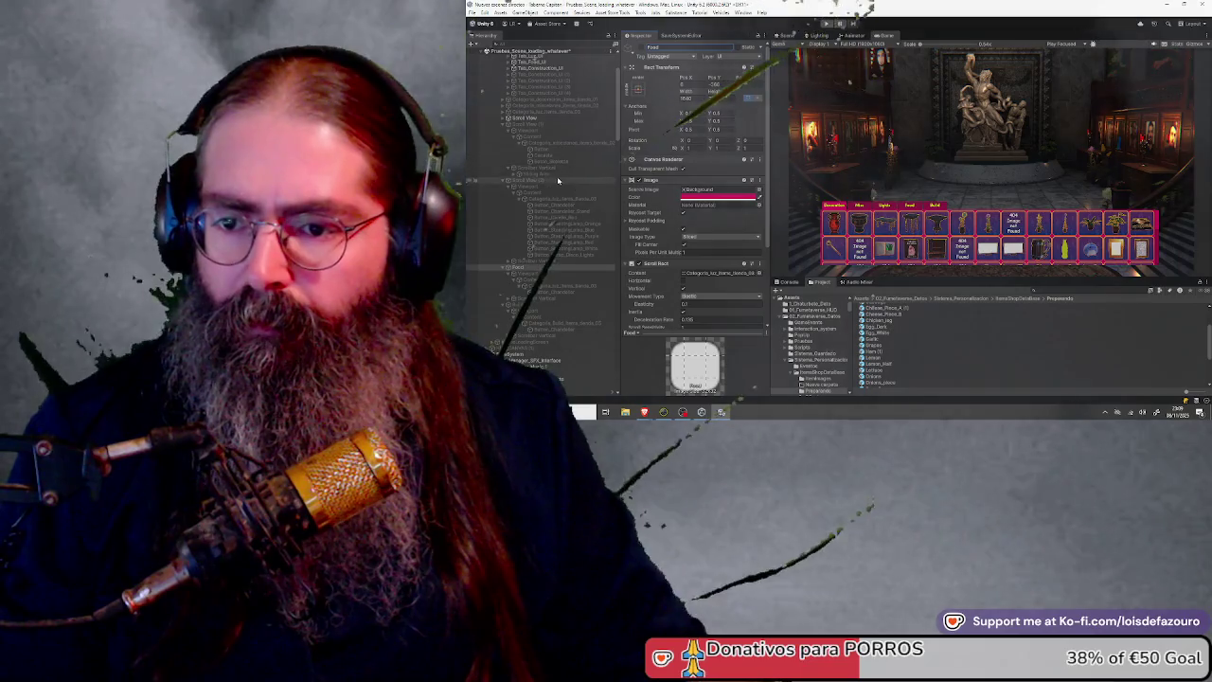
Rename the remaining scroll views to Lights, Misc and Decoration
{"action": "left_click", "coordinate": [557, 180]}
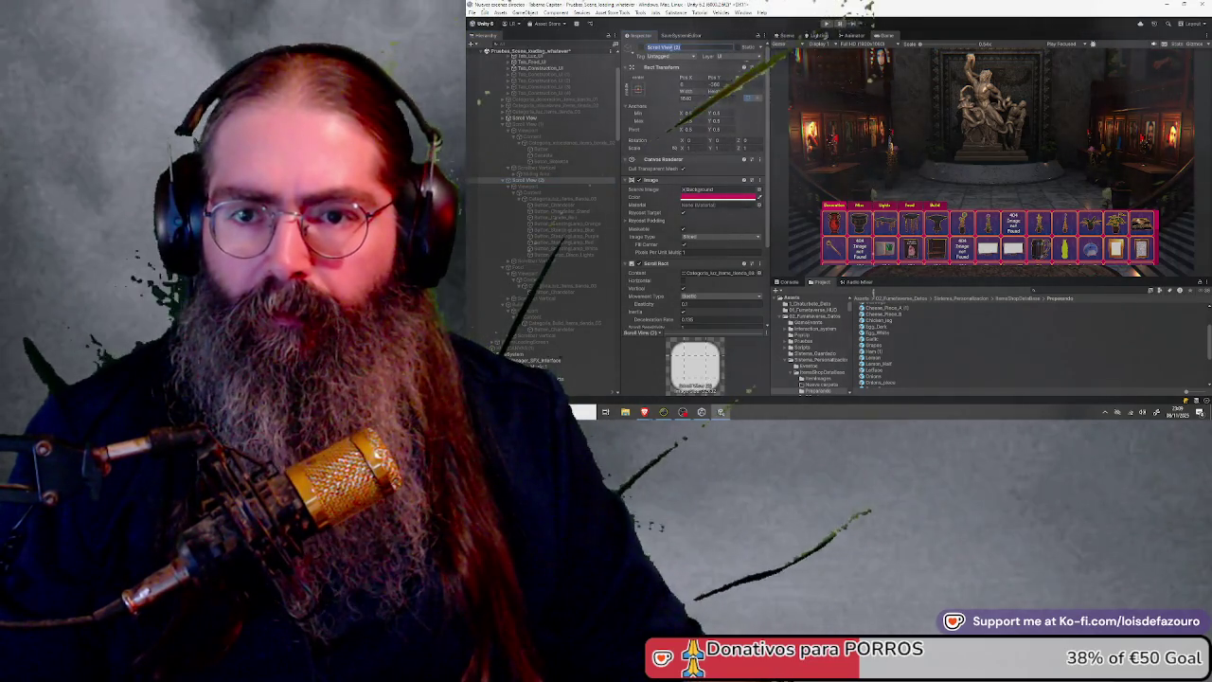
{"action": "type", "text": "Lights"}
{"action": "key", "text": "Return"}
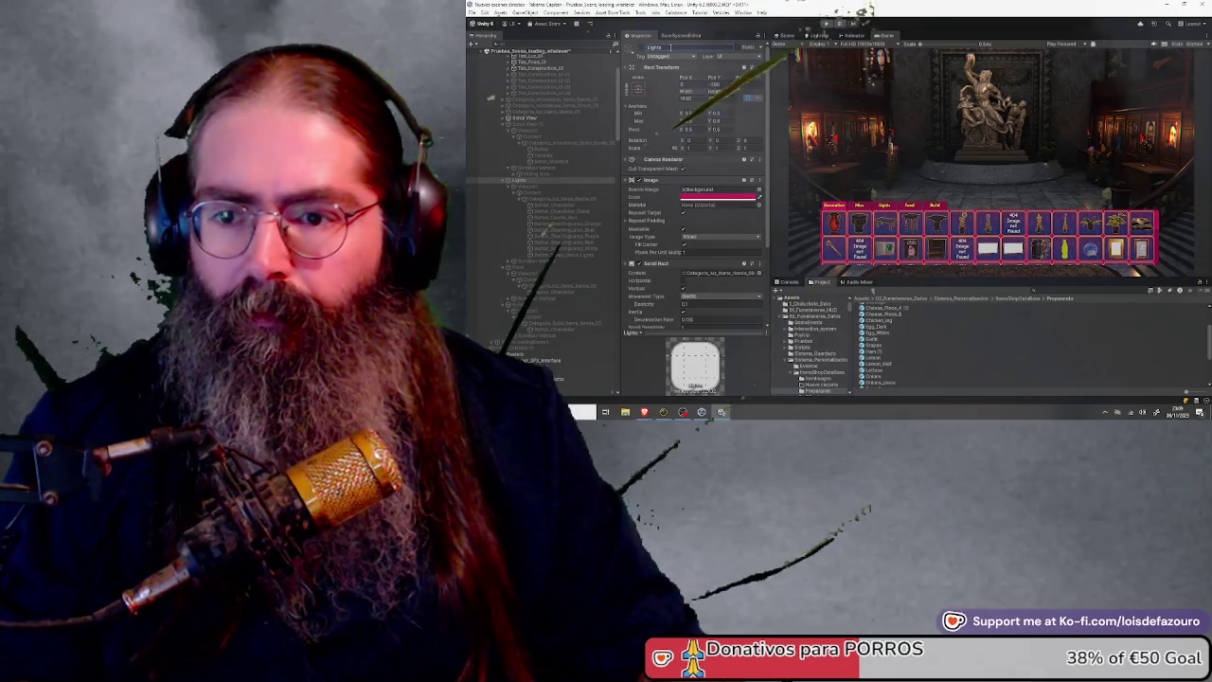
{"action": "left_click", "coordinate": [549, 124]}
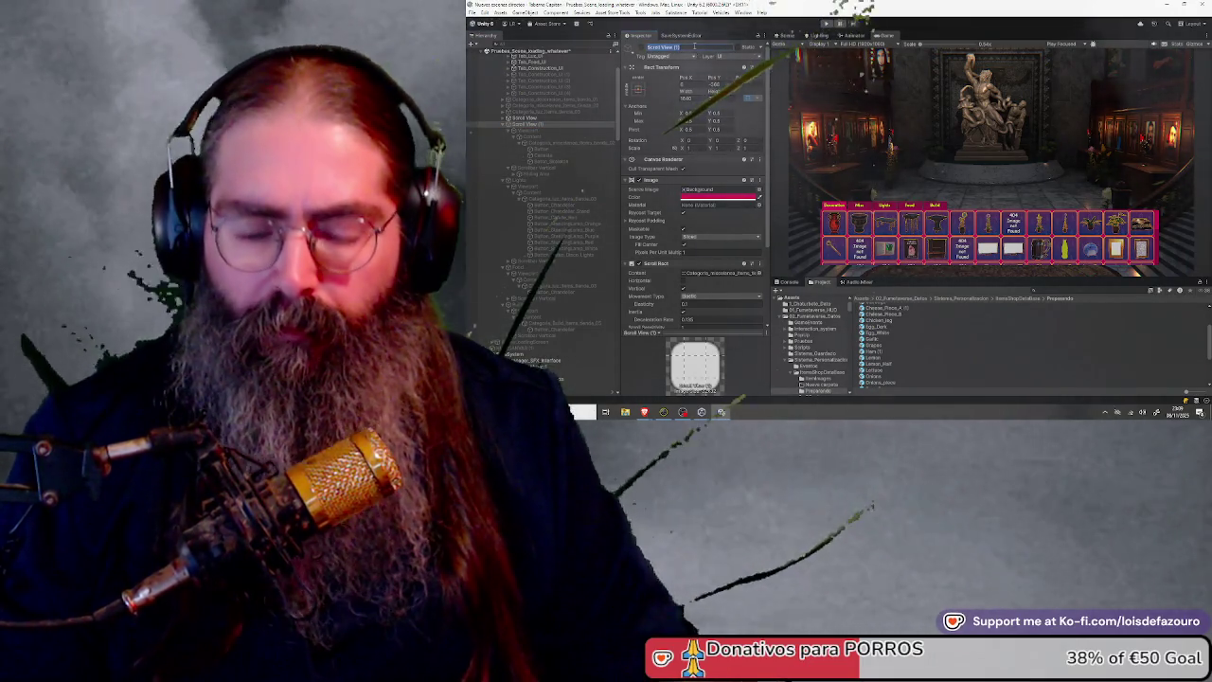
{"action": "type", "text": "Misc"}
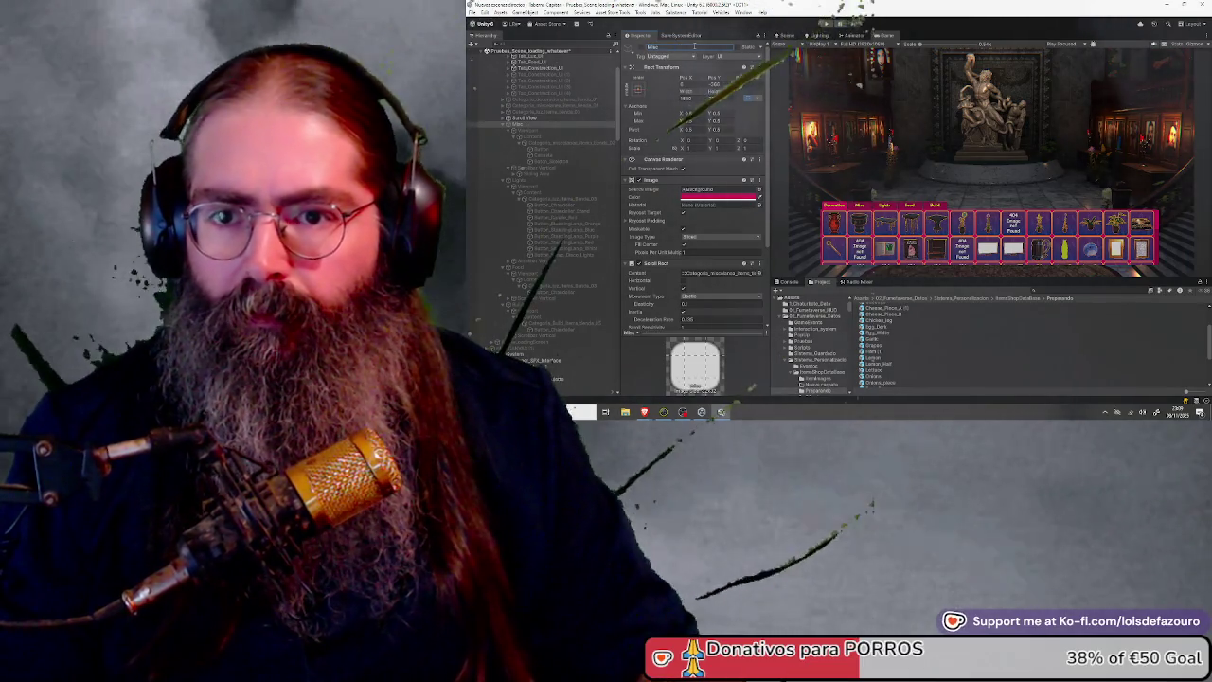
{"action": "left_click", "coordinate": [550, 117]}
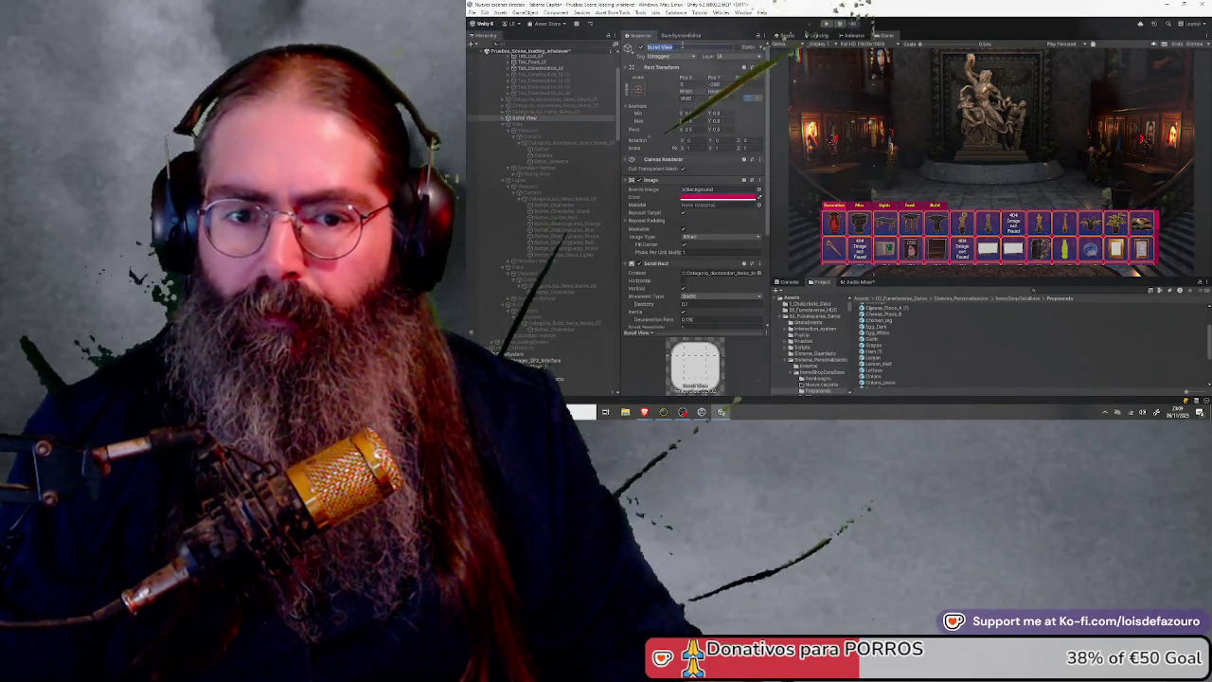
{"action": "type", "text": "Decoration"}
{"action": "key", "text": "Return"}
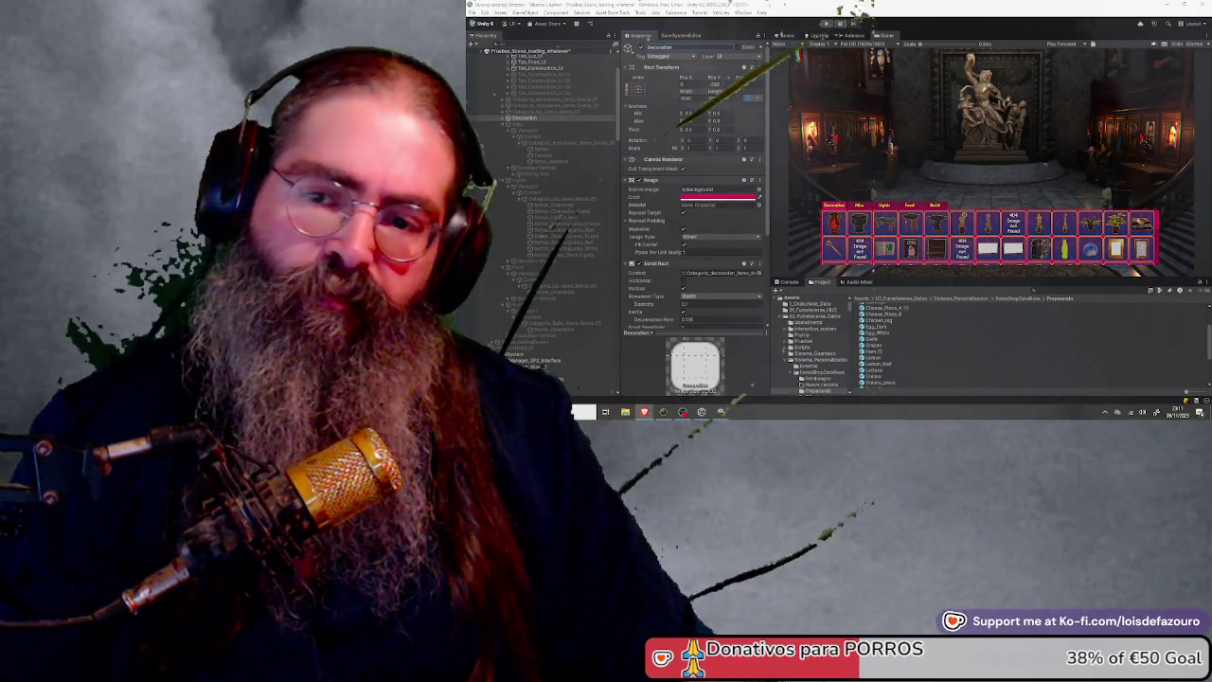
Inspect the Tab_Construction_UI, decoration and Tab_Food_UI toggles and the TabContainer
{"action": "scroll", "coordinate": [569, 134], "scroll_direction": "up", "scroll_amount": 3}
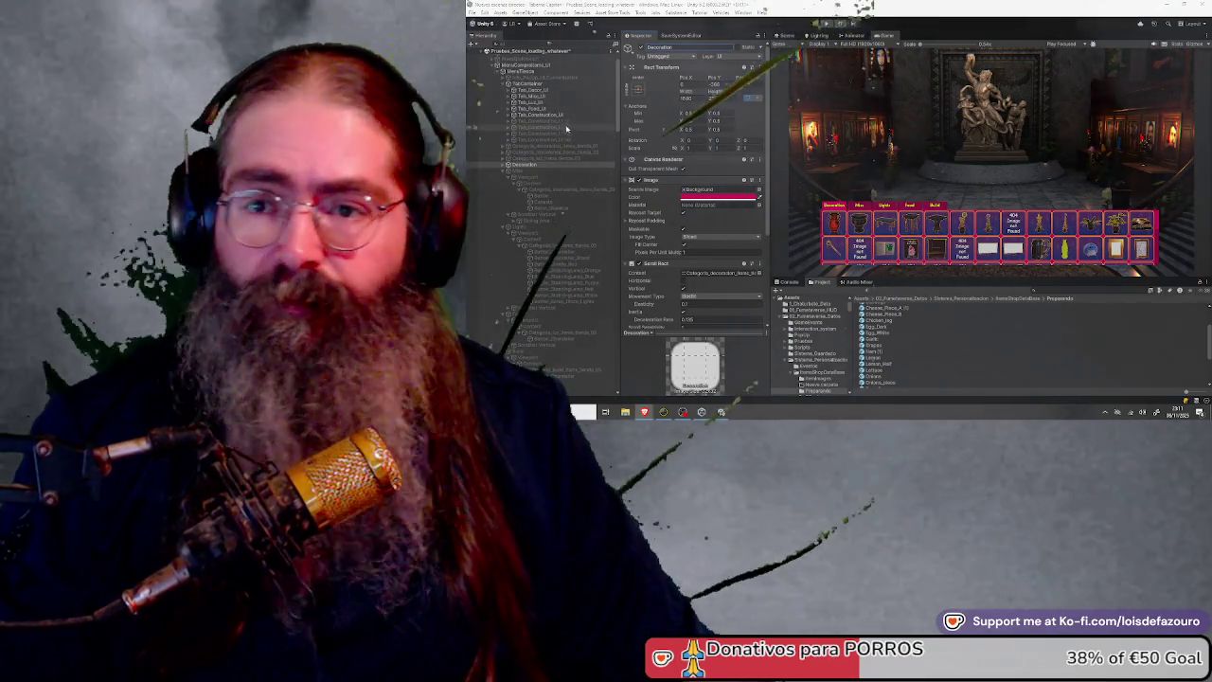
{"action": "left_click", "coordinate": [557, 114]}
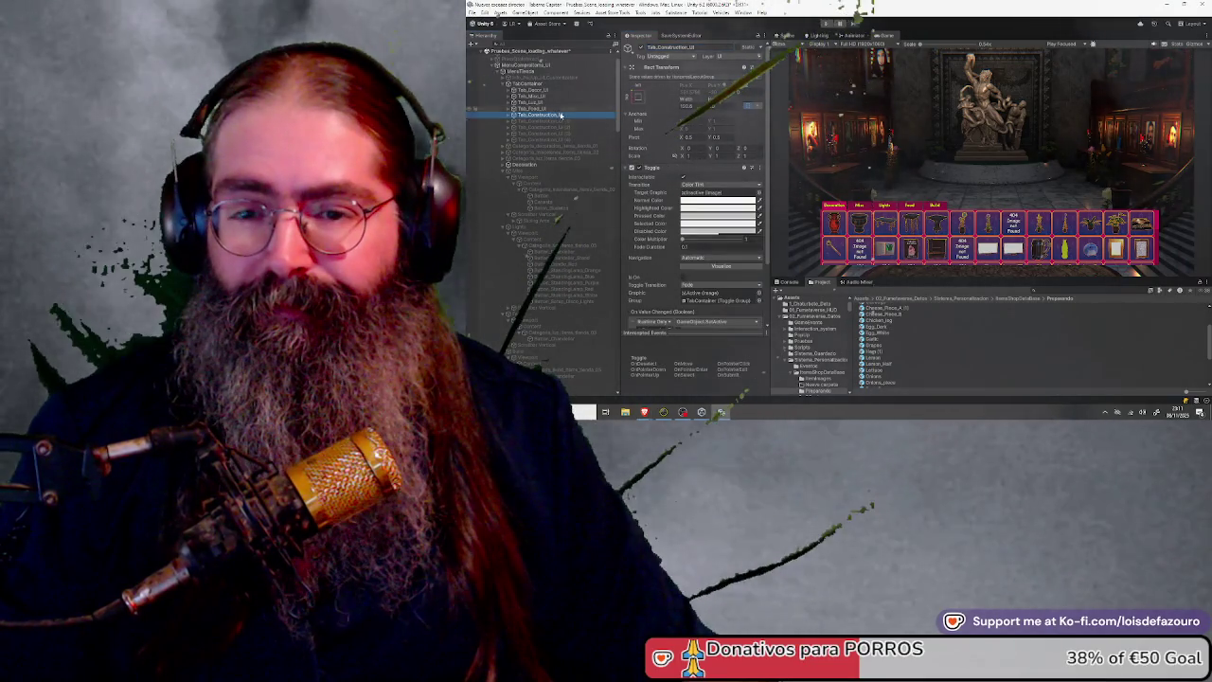
{"action": "scroll", "coordinate": [654, 200], "scroll_direction": "down", "scroll_amount": 2}
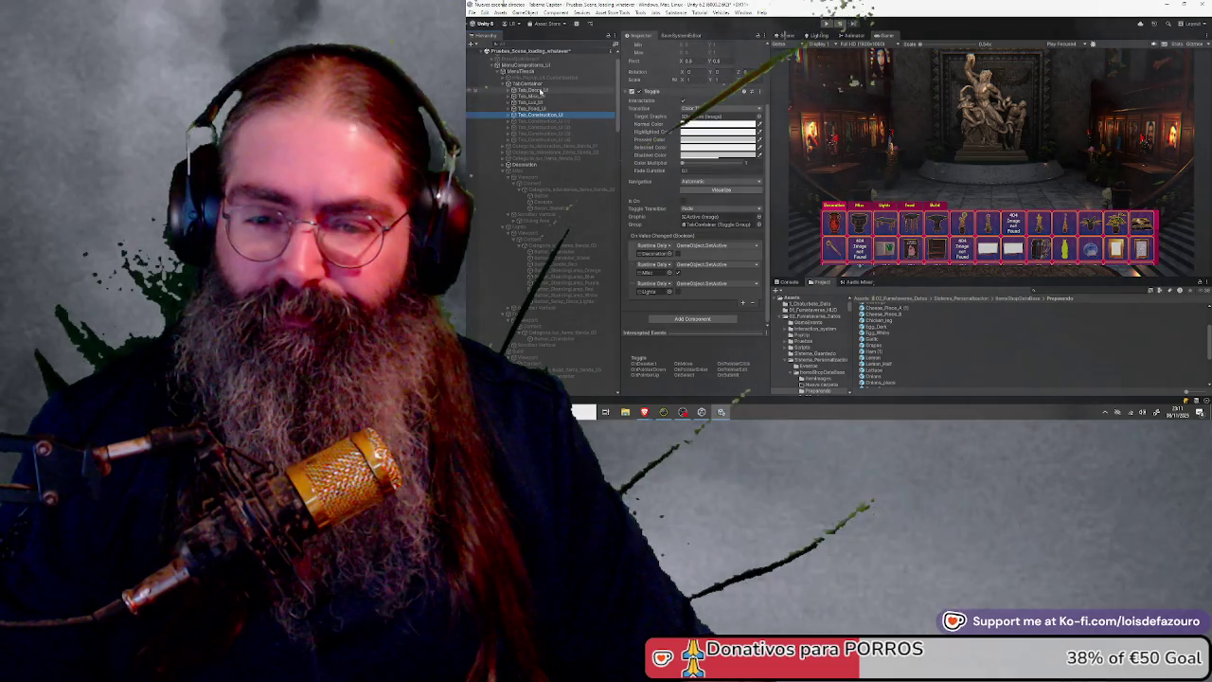
{"action": "left_click", "coordinate": [541, 90]}
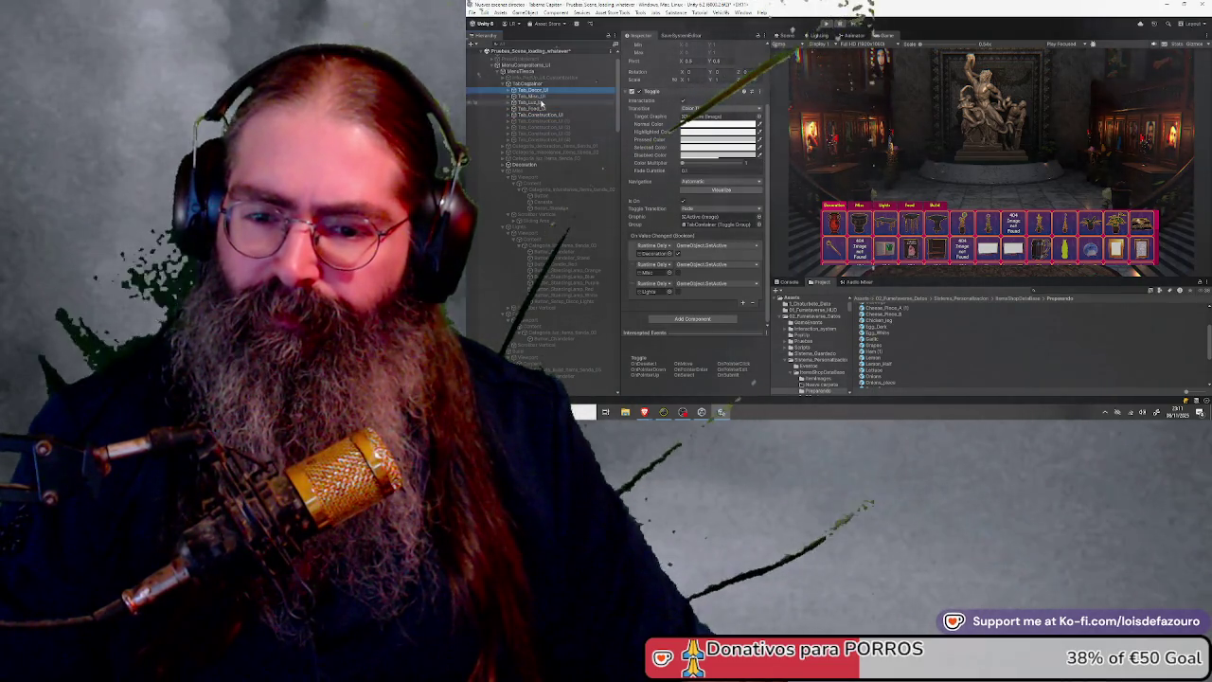
{"action": "left_click", "coordinate": [532, 109]}
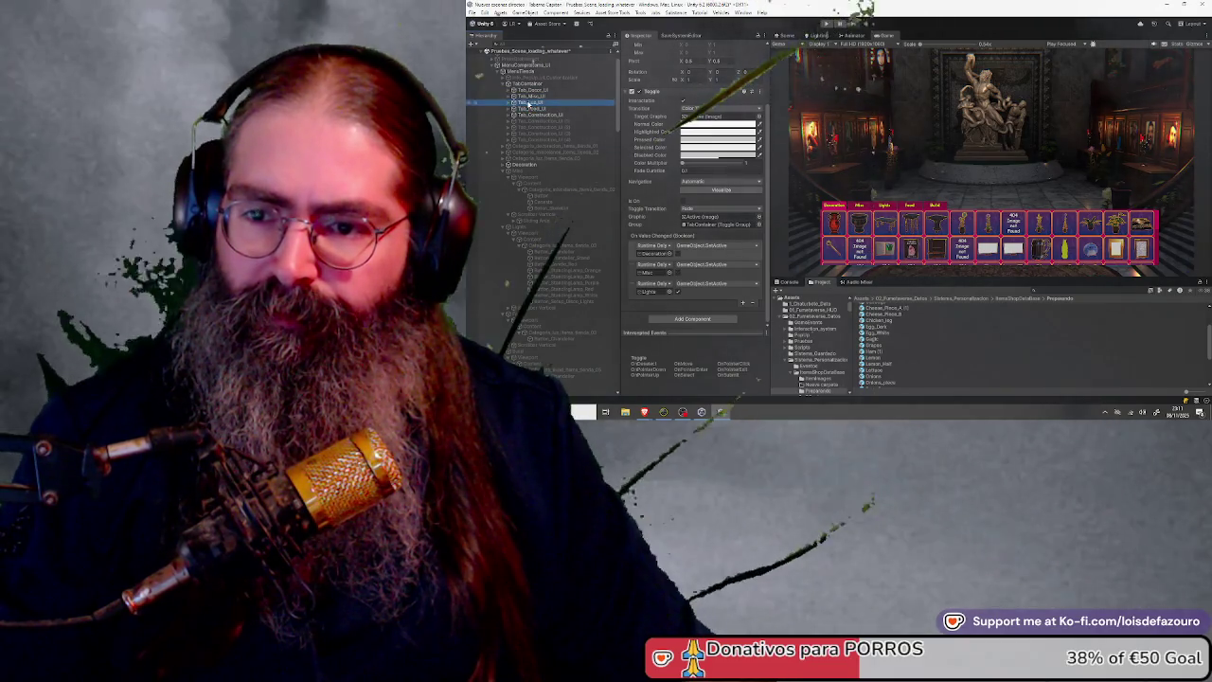
{"action": "left_click", "coordinate": [531, 85]}
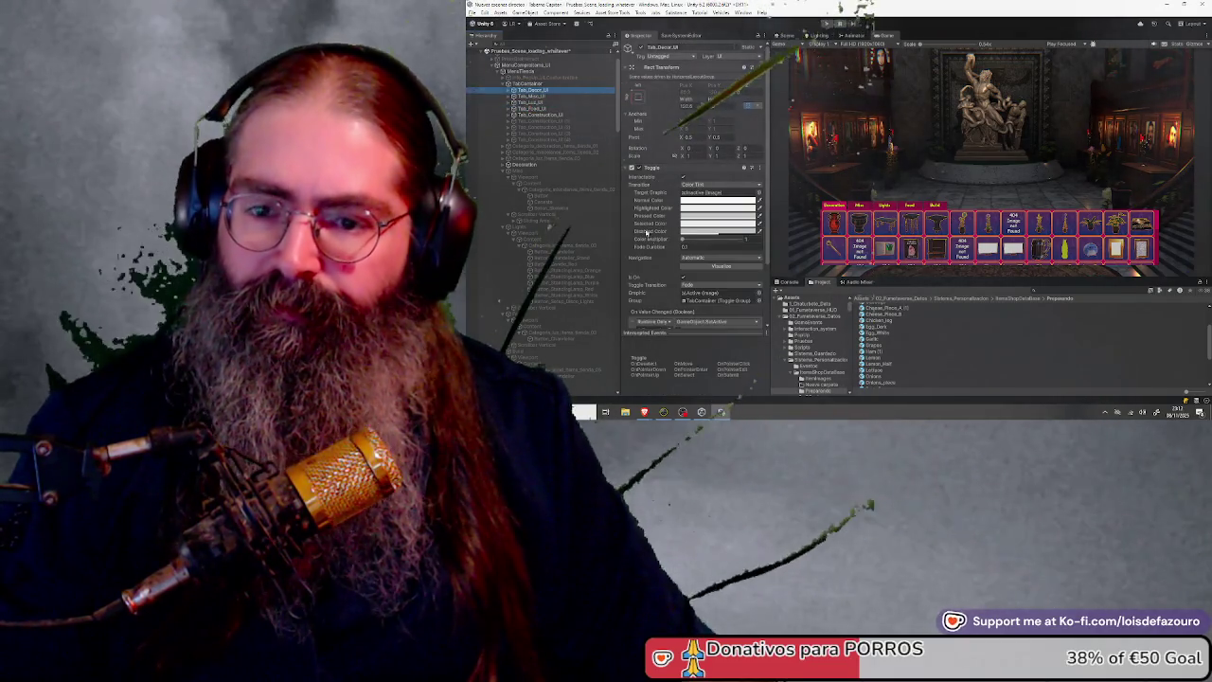
{"action": "scroll", "coordinate": [675, 243], "scroll_direction": "down", "scroll_amount": 2}
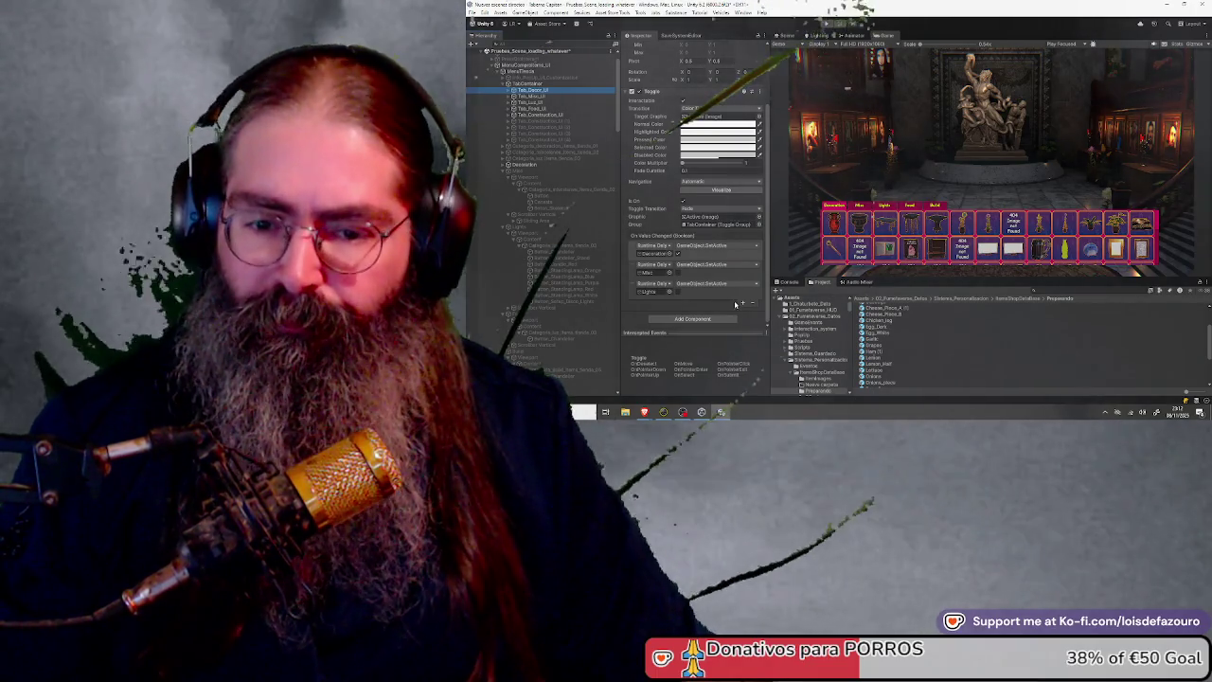
Add a value-changed entry on one tab targeting the Food view with SetActive
{"action": "left_click", "coordinate": [743, 305]}
{"action": "scroll", "coordinate": [744, 305], "scroll_direction": "down", "scroll_amount": 1}
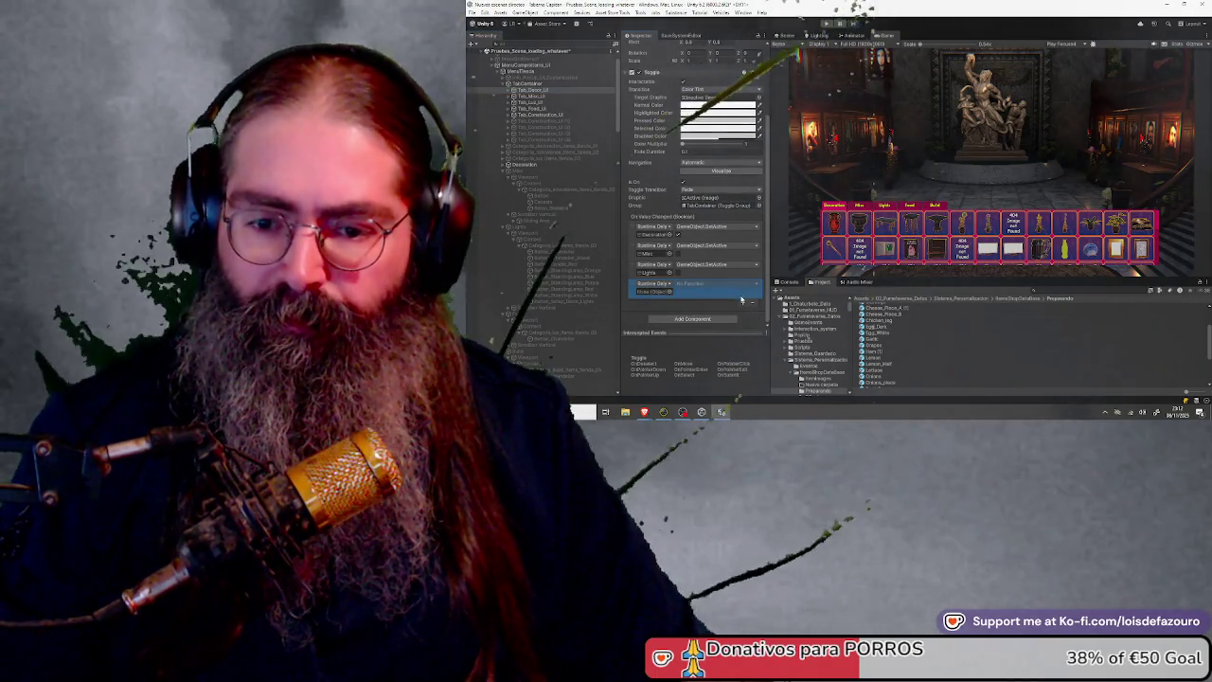
{"action": "scroll", "coordinate": [739, 303], "scroll_direction": "down", "scroll_amount": 1}
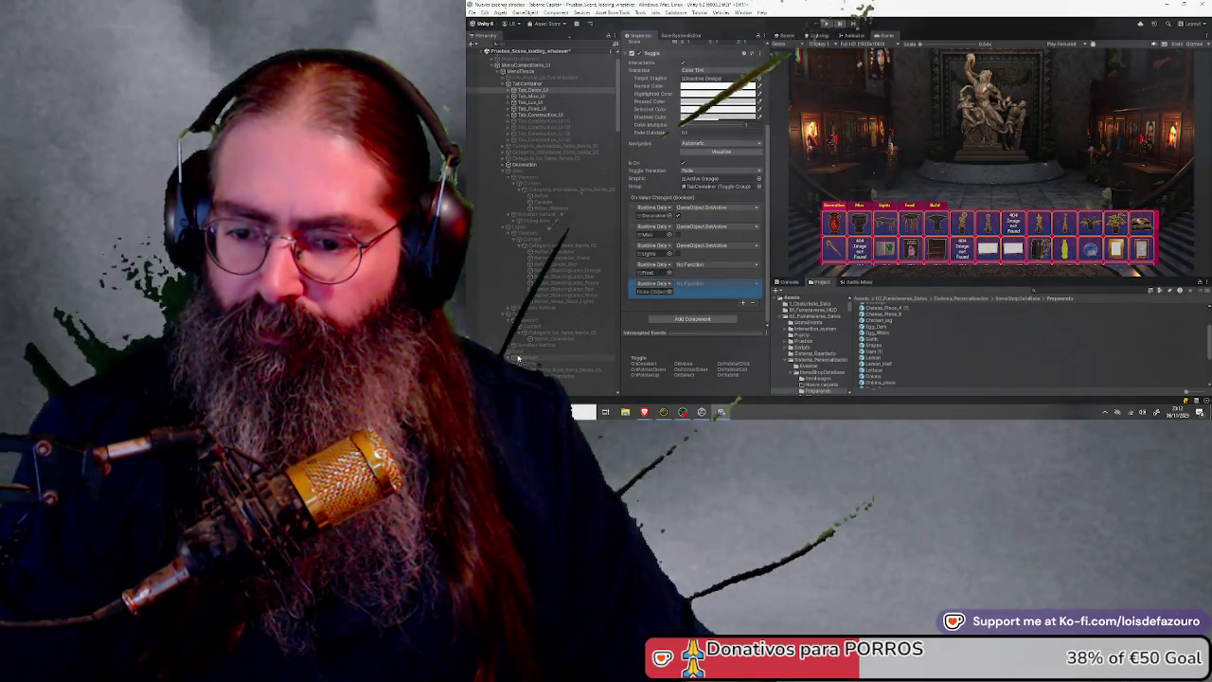
{"action": "left_click_drag", "start_coordinate": [671, 290], "coordinate": [663, 291]}
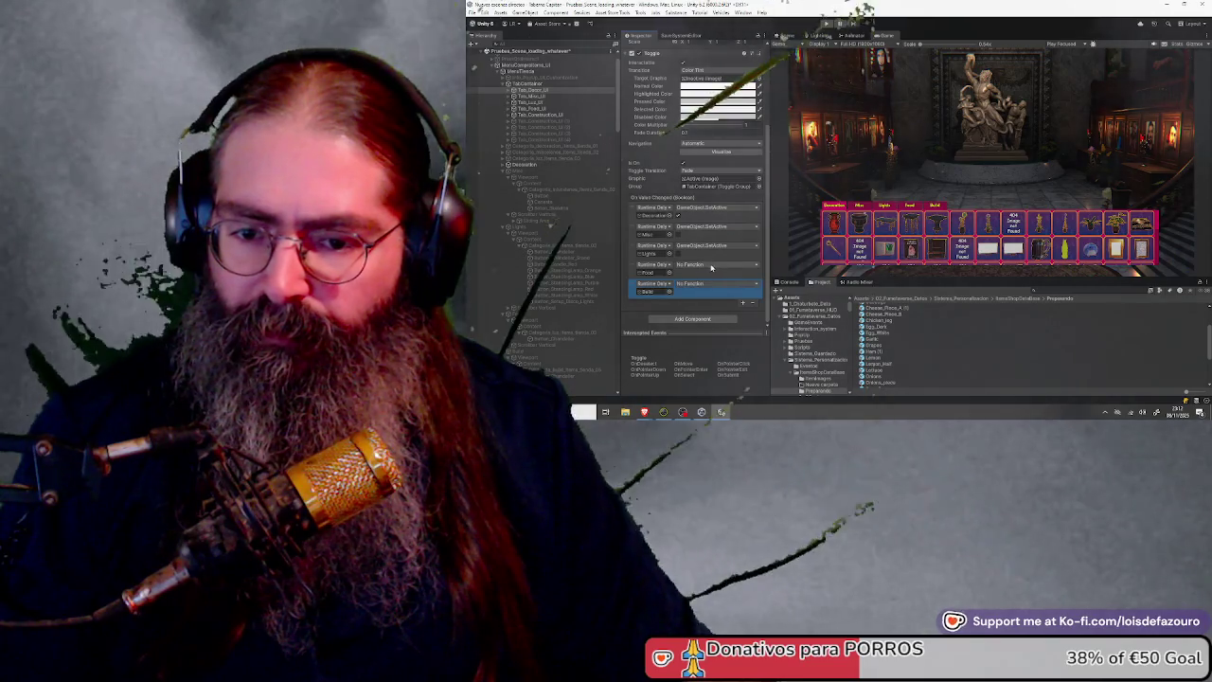
{"action": "left_click", "coordinate": [715, 283]}
{"action": "mouse_move", "coordinate": [723, 285]}
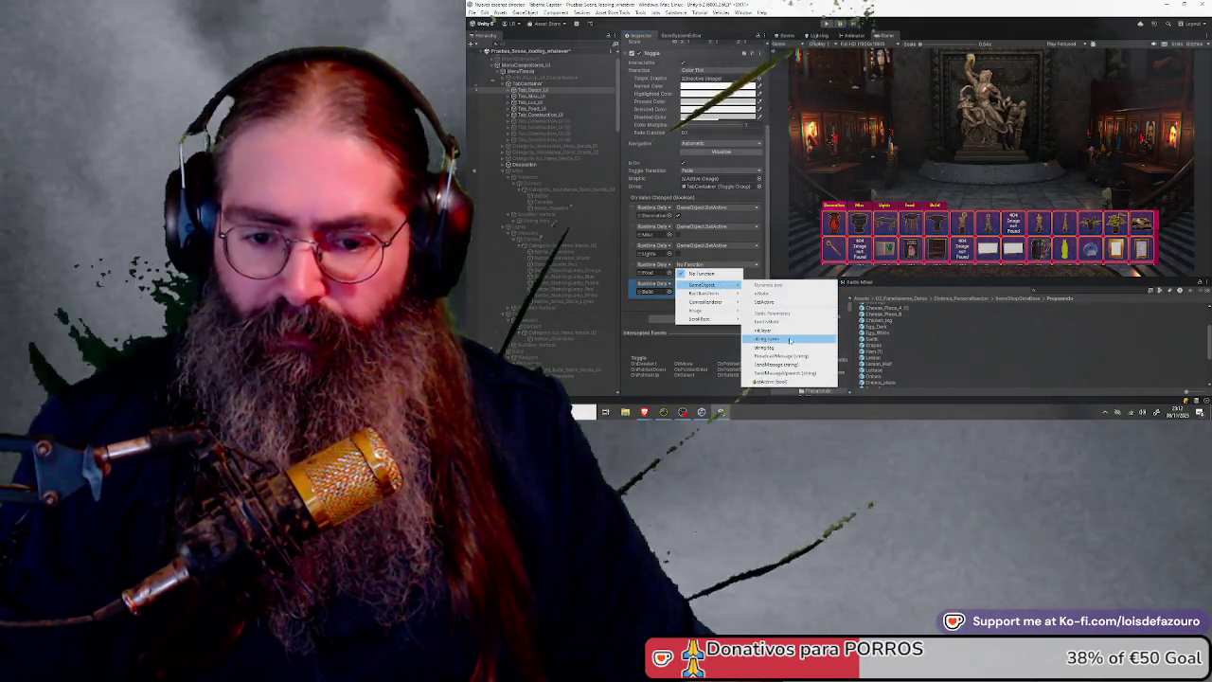
{"action": "left_click", "coordinate": [783, 381]}
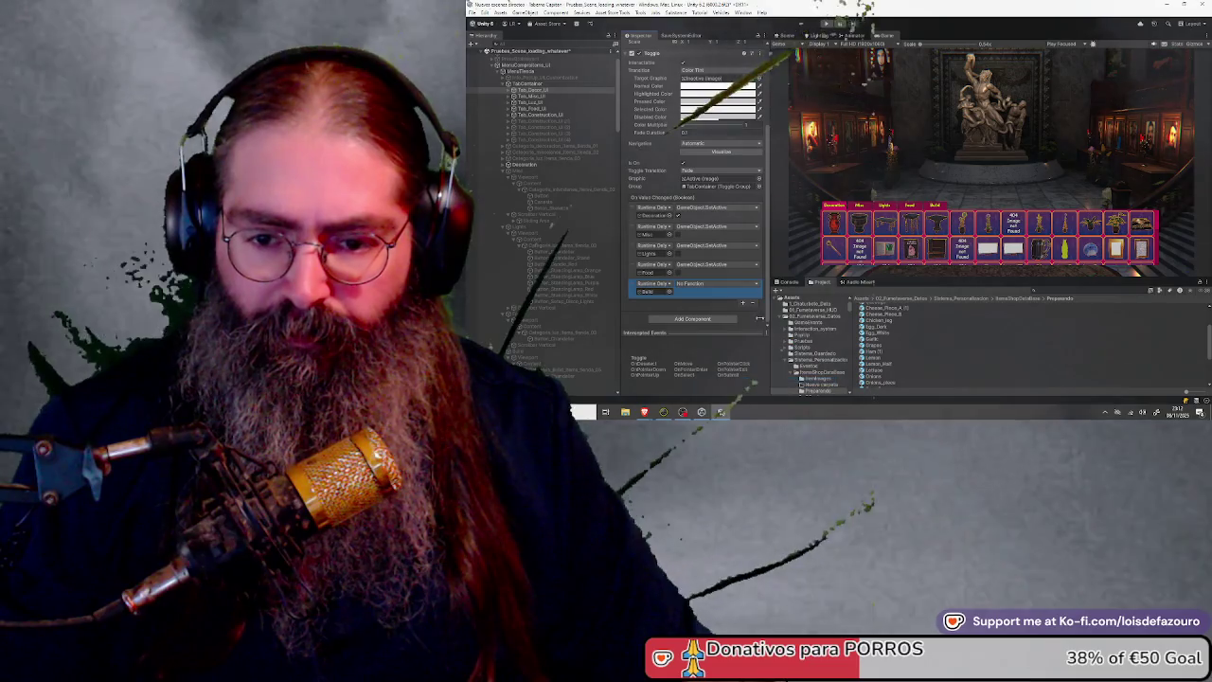
{"action": "left_click", "coordinate": [712, 284]}
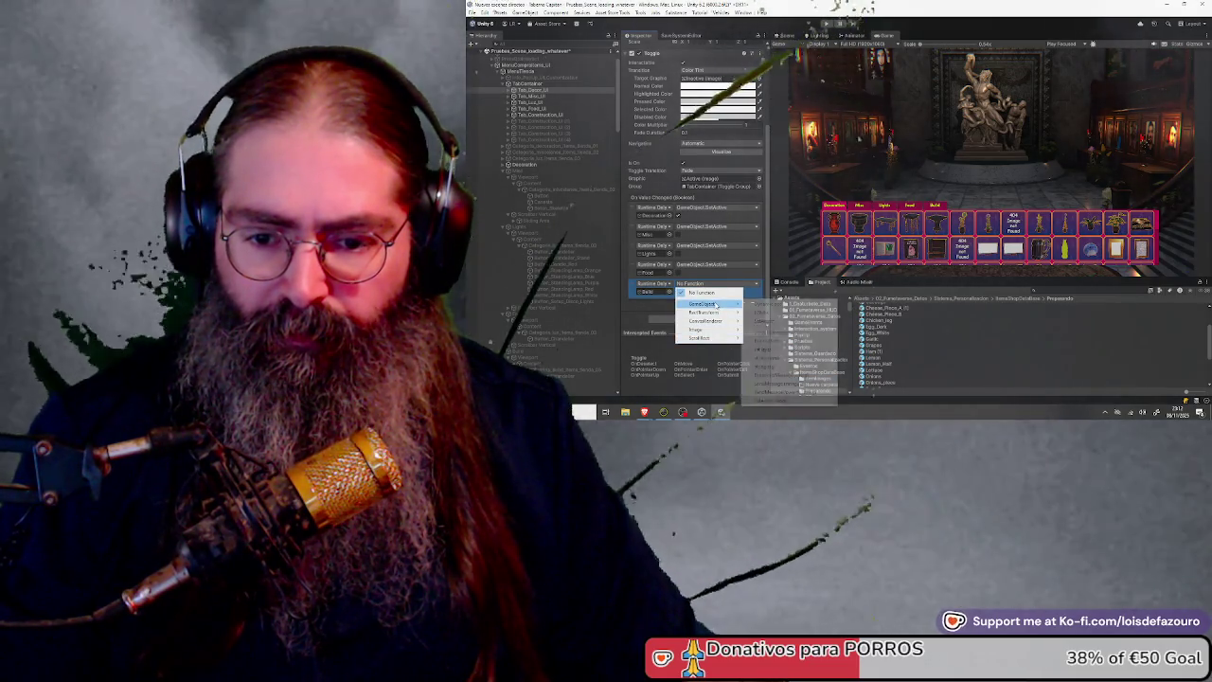
{"action": "left_click", "coordinate": [775, 404]}
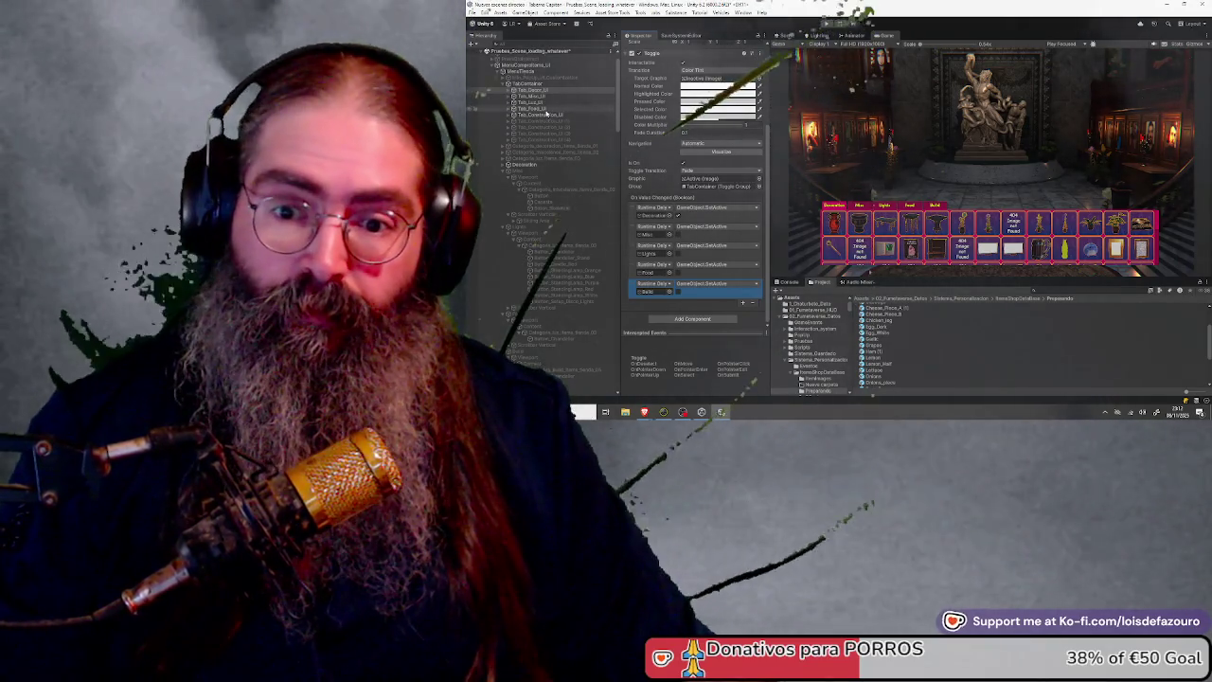
Add two extra entries on Tab_Misc_UI, then undo them
{"action": "left_click", "coordinate": [533, 96]}
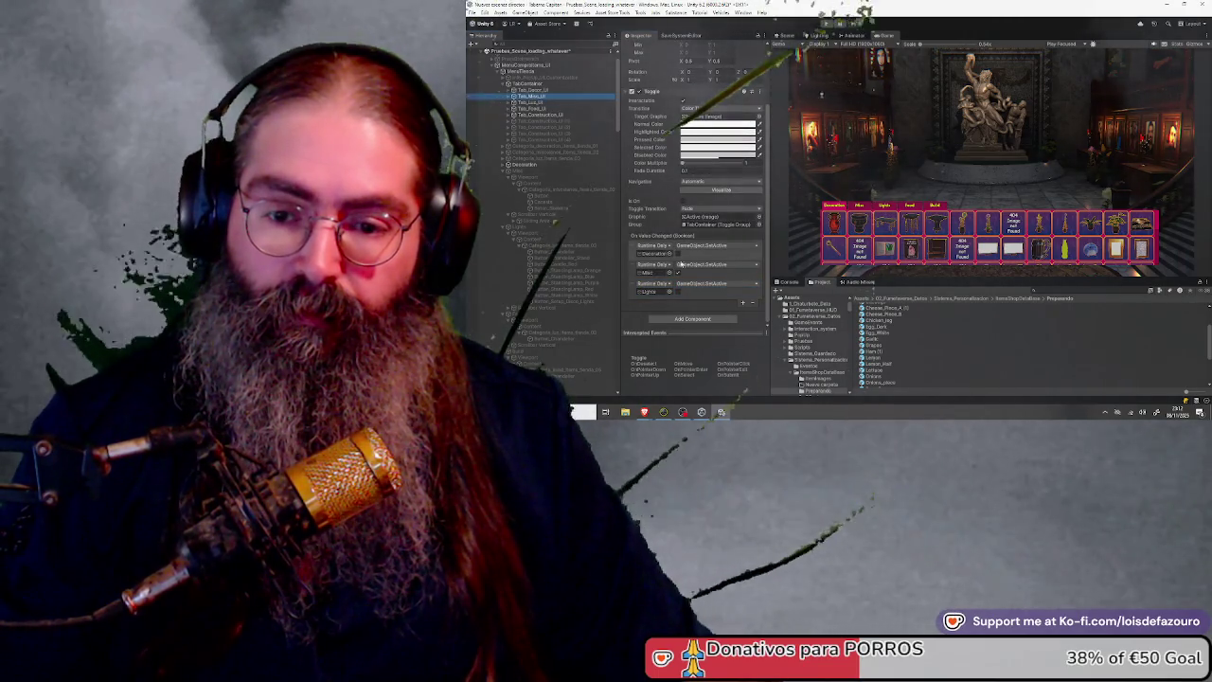
{"action": "left_click", "coordinate": [744, 303]}
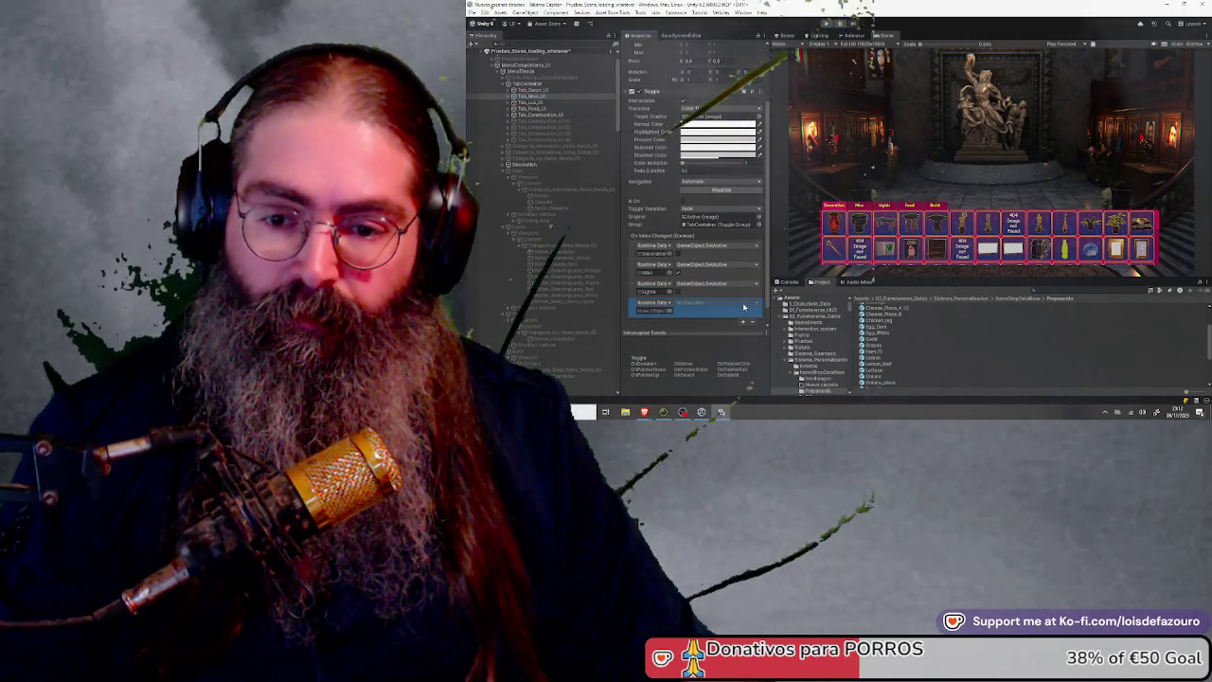
{"action": "left_click", "coordinate": [744, 322]}
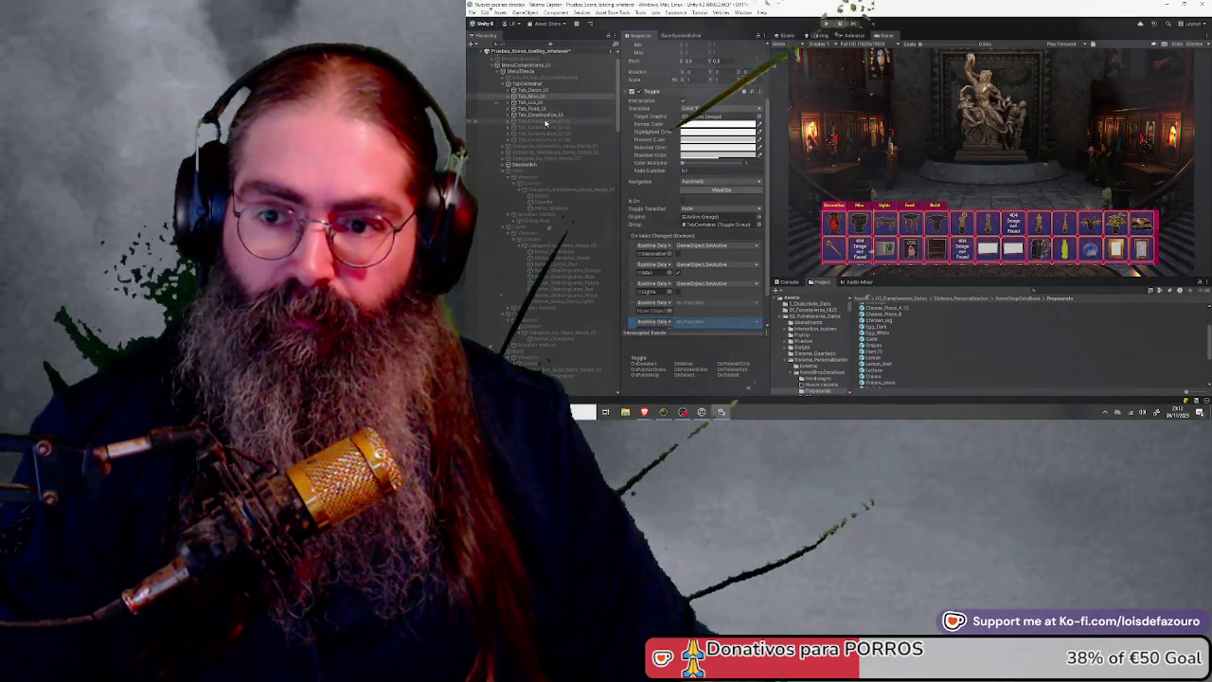
{"action": "key", "text": "ctrl+z"}
{"action": "key", "text": "ctrl+z"}
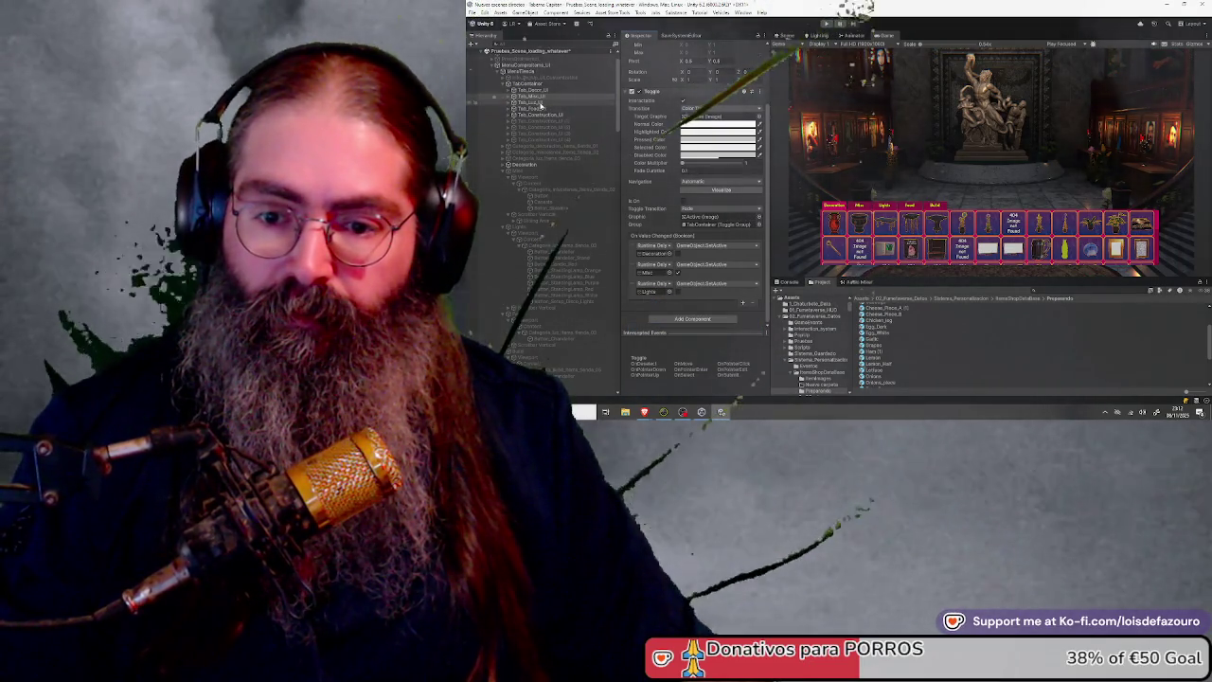
With all four tab toggles selected, add two entries targeting the Food and Build panels
{"action": "left_click", "coordinate": [540, 114], "text": "shift"}
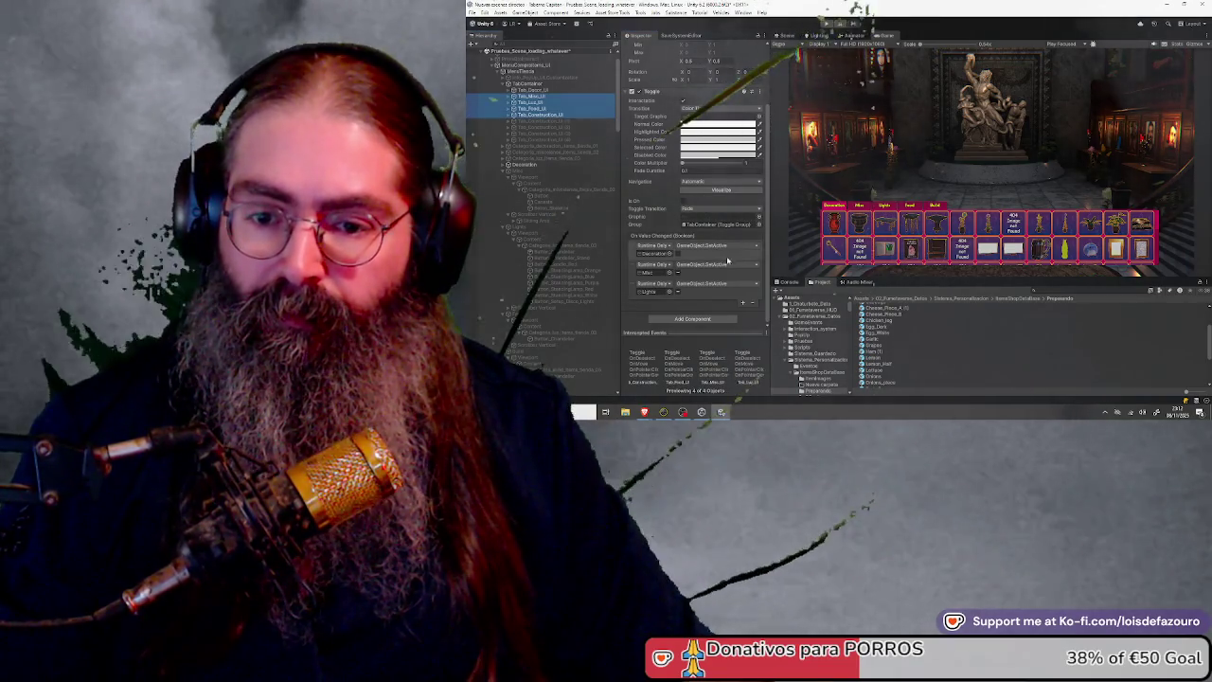
{"action": "left_click", "coordinate": [743, 303]}
{"action": "left_click", "coordinate": [743, 325]}
{"action": "scroll", "coordinate": [710, 284], "scroll_direction": "down", "scroll_amount": 2}
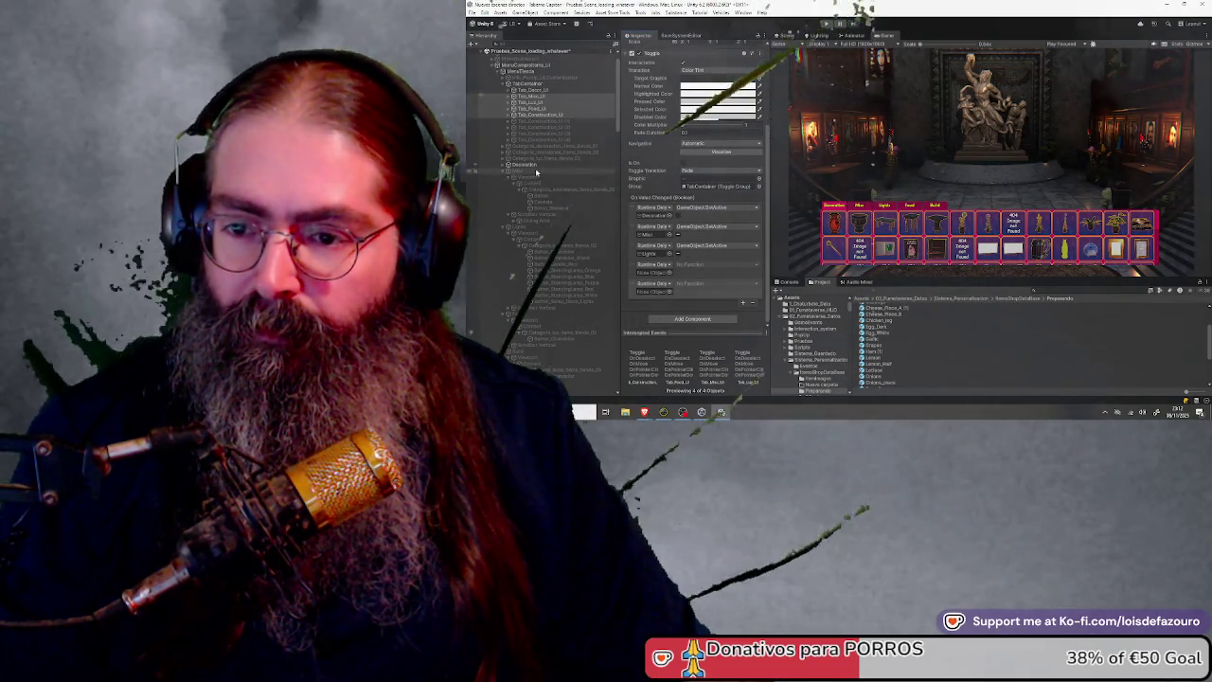
{"action": "left_click", "coordinate": [545, 313]}
{"action": "left_click_drag", "start_coordinate": [624, 282], "coordinate": [666, 273]}
{"action": "left_click", "coordinate": [561, 348]}
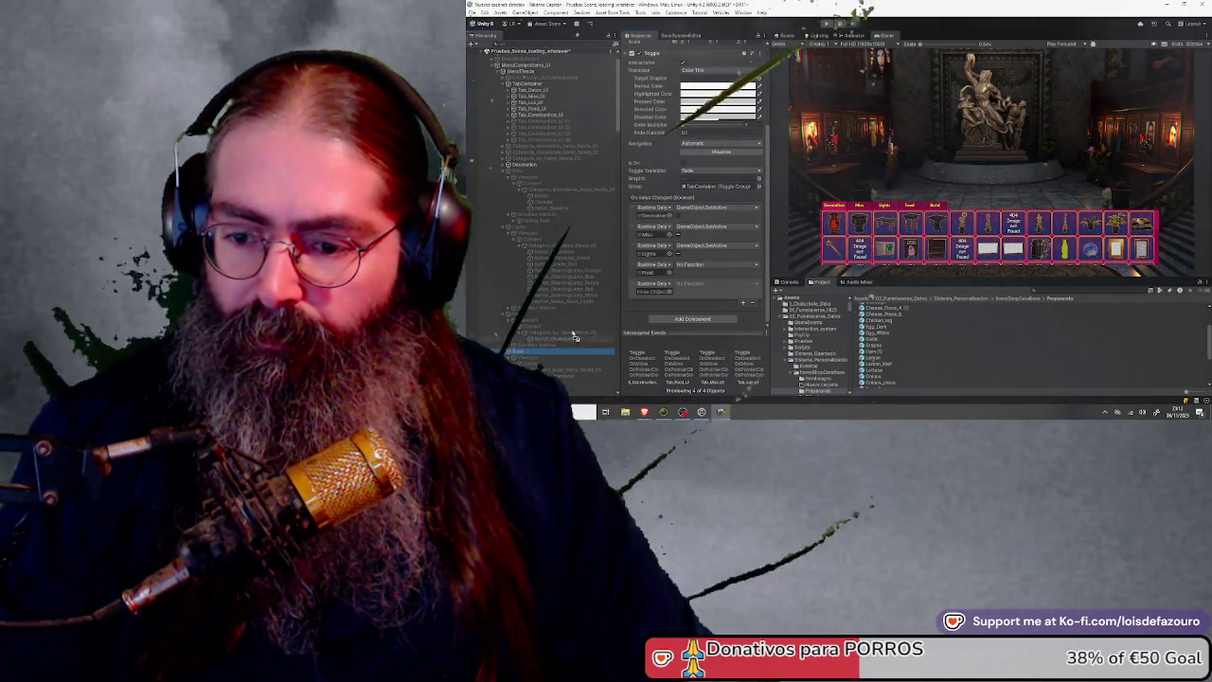
Set both new entries to GameObject.SetActive and tick the Food entry's value
{"action": "left_click", "coordinate": [710, 264]}
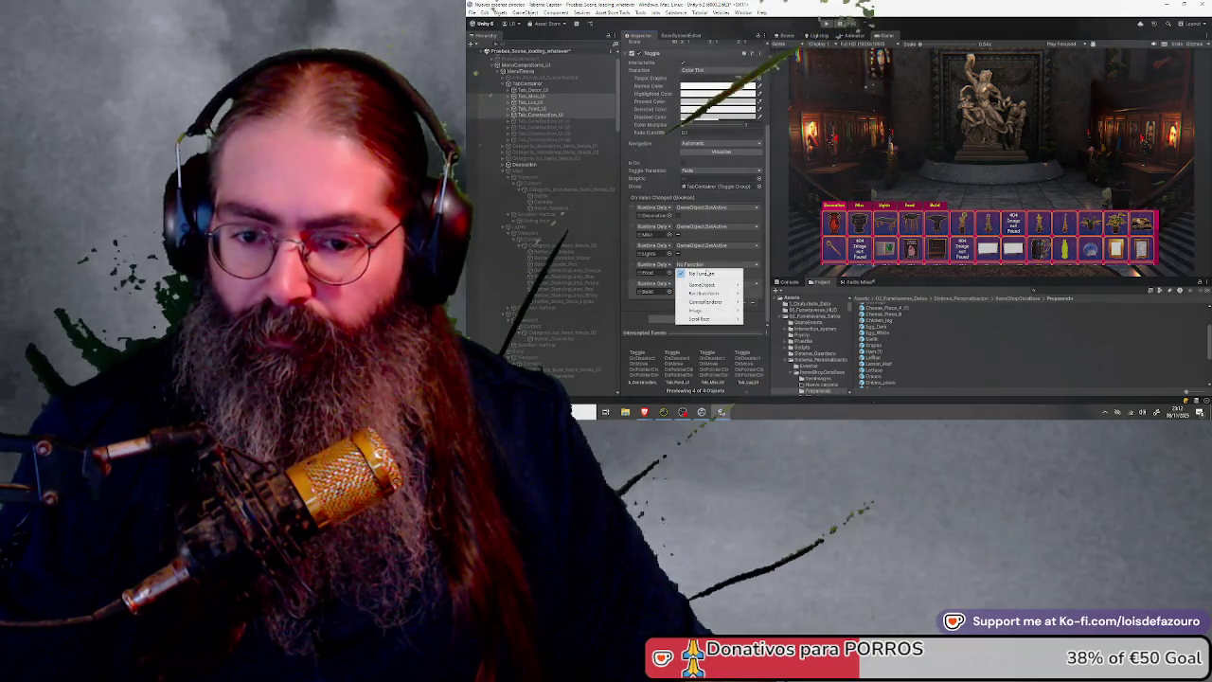
{"action": "mouse_move", "coordinate": [702, 284]}
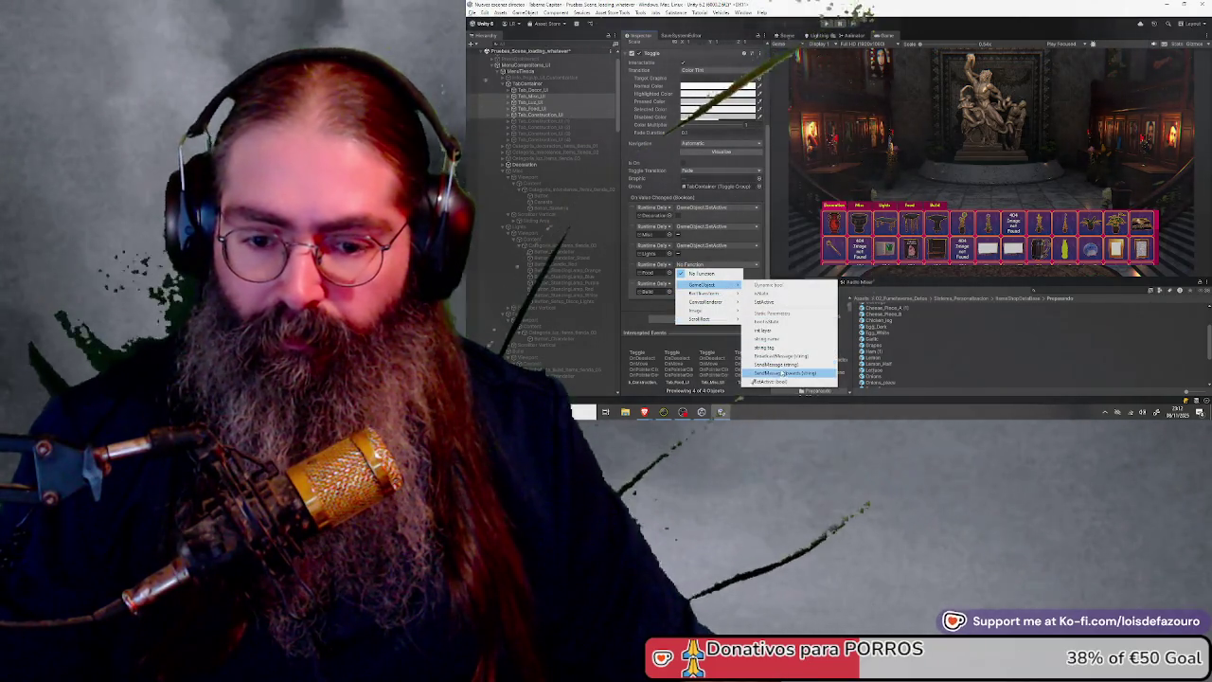
{"action": "left_click", "coordinate": [764, 301]}
{"action": "left_click", "coordinate": [717, 283]}
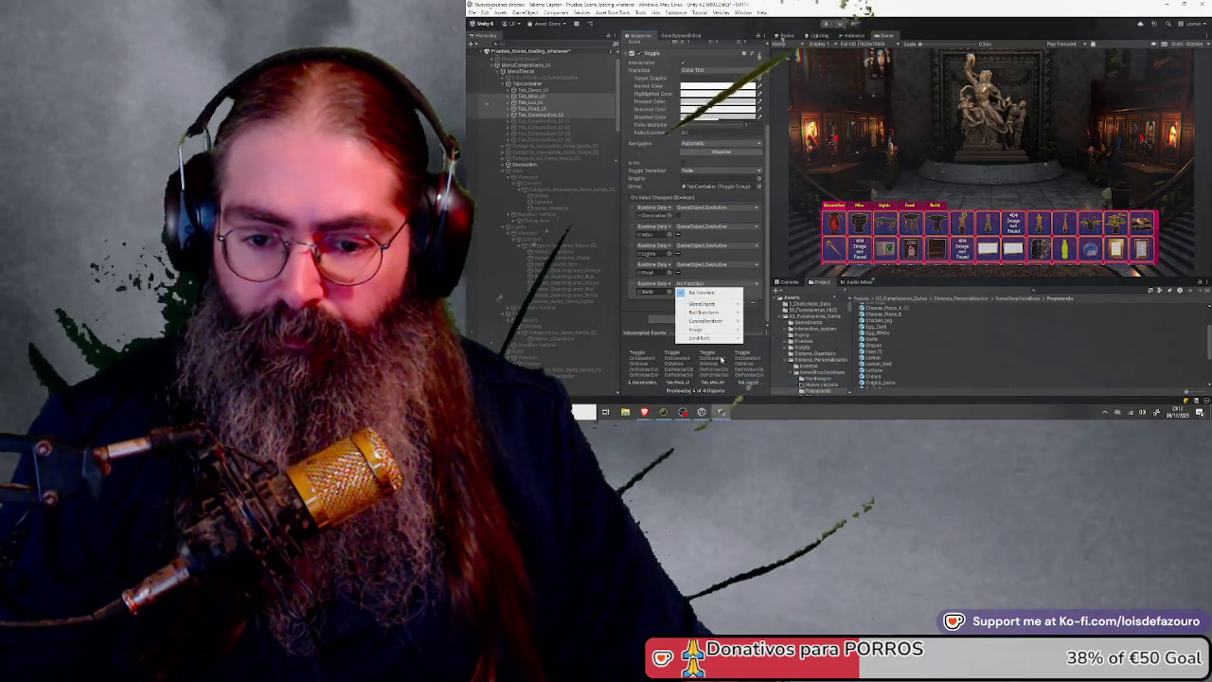
{"action": "mouse_move", "coordinate": [706, 303]}
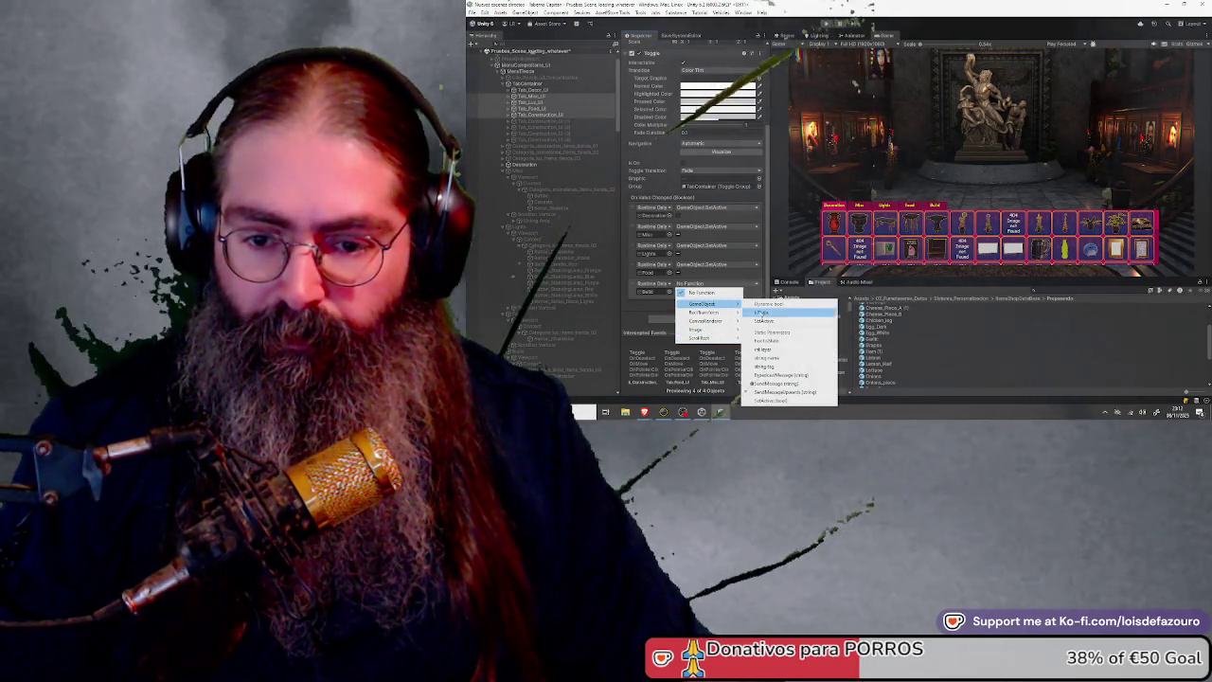
{"action": "left_click", "coordinate": [767, 400]}
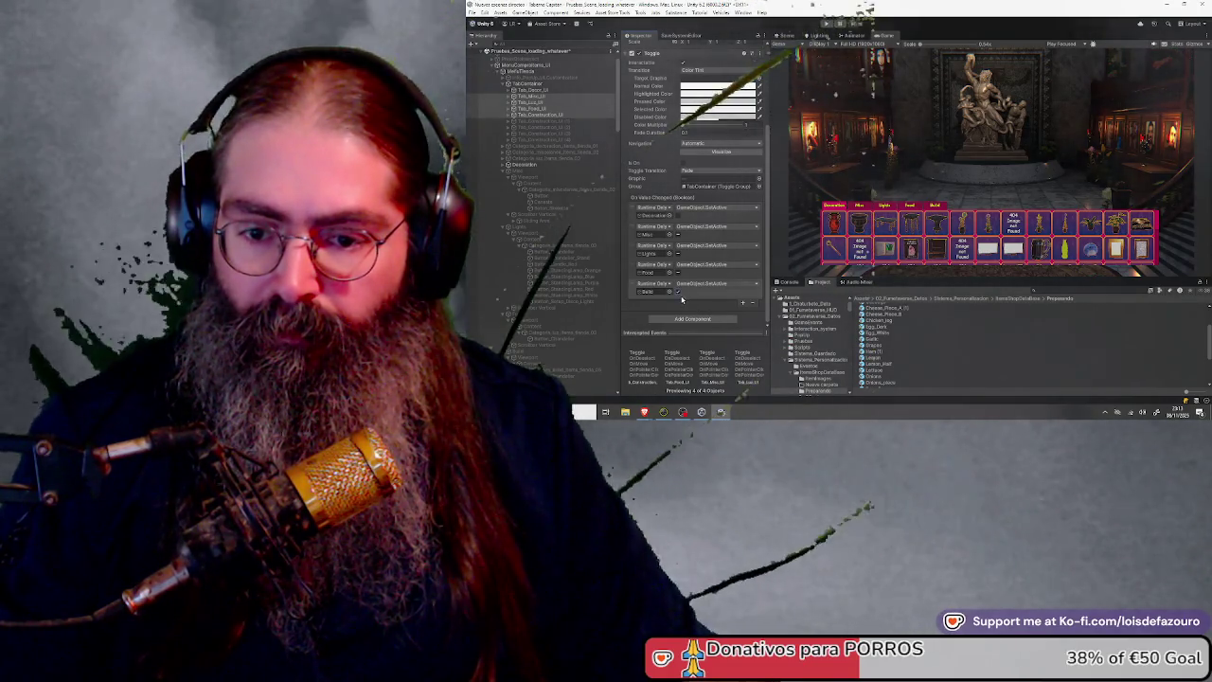
{"action": "left_click", "coordinate": [679, 272]}
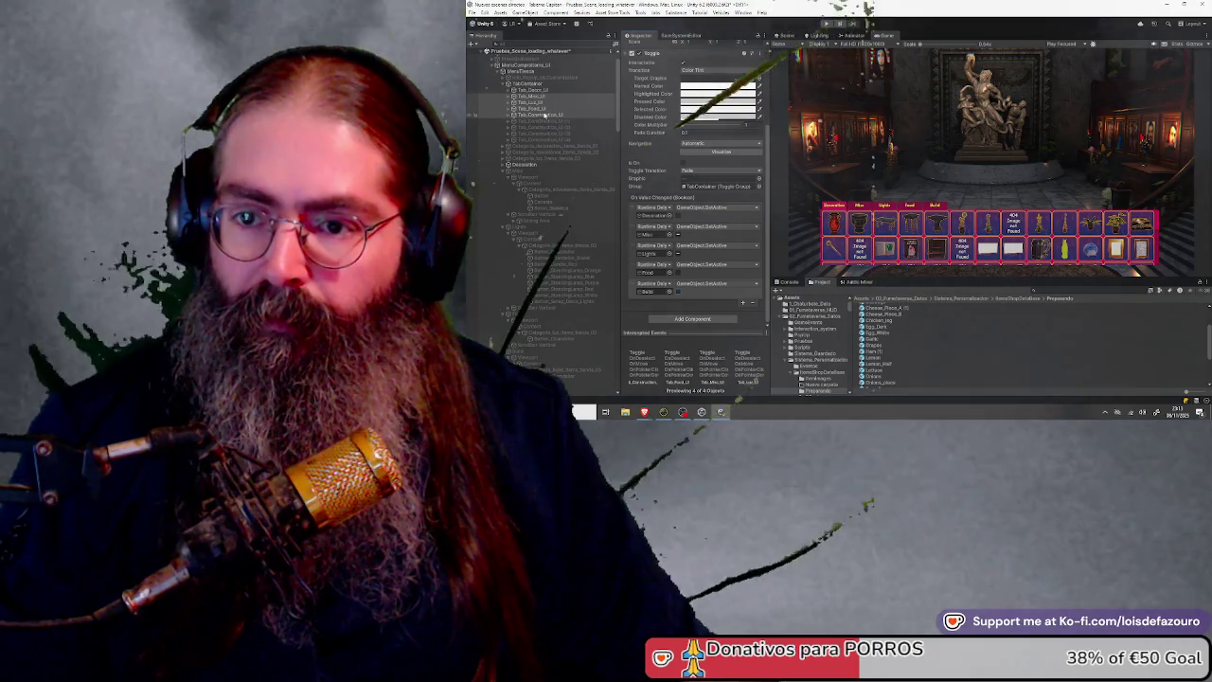
Tick each tab's own panel value, enabling Build for Tab_Construction_UI
{"action": "left_click", "coordinate": [526, 96]}
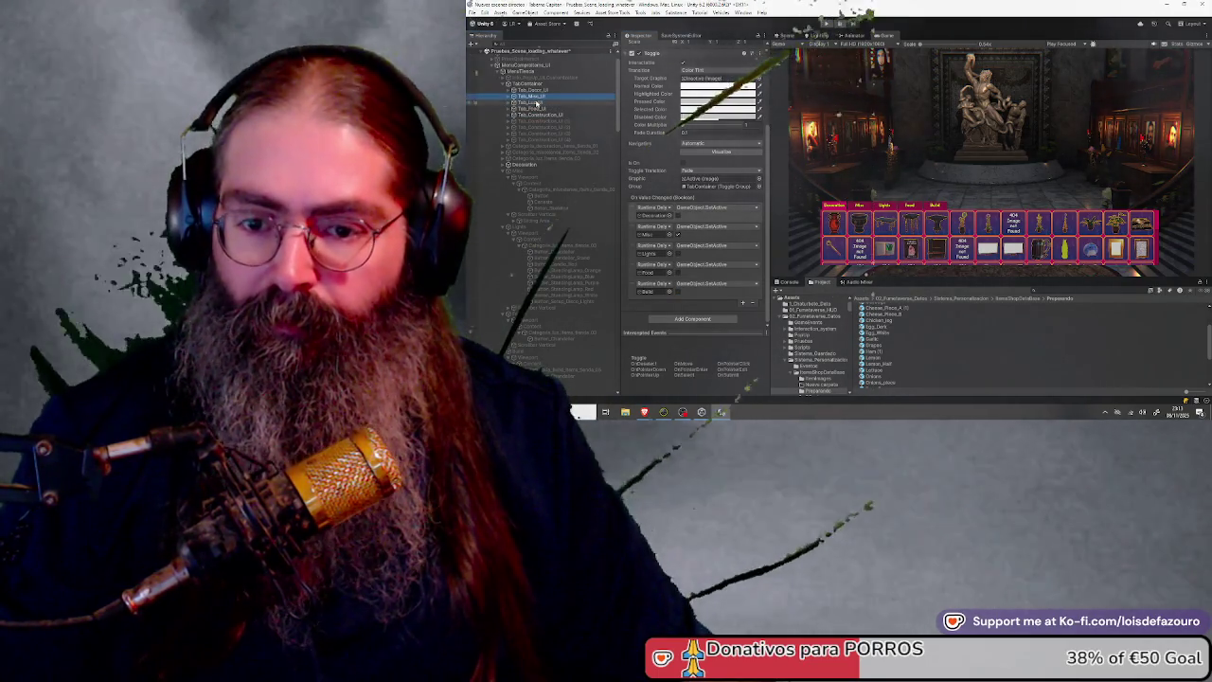
{"action": "left_click", "coordinate": [536, 109]}
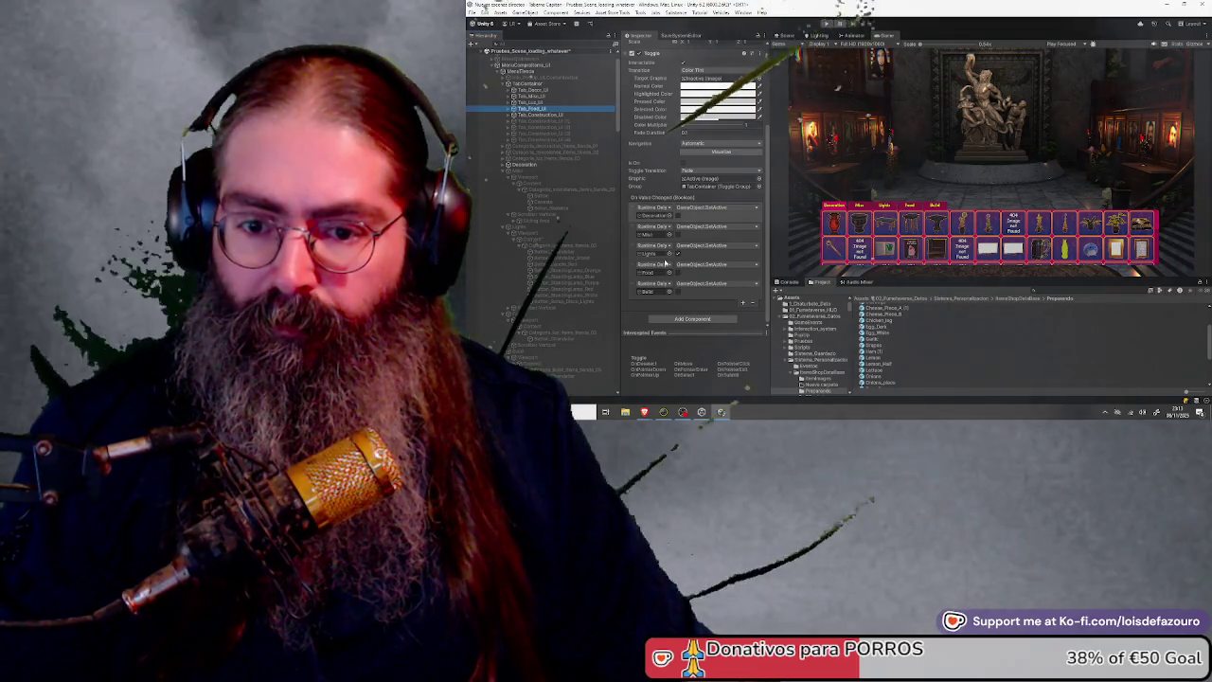
{"action": "left_click", "coordinate": [678, 255]}
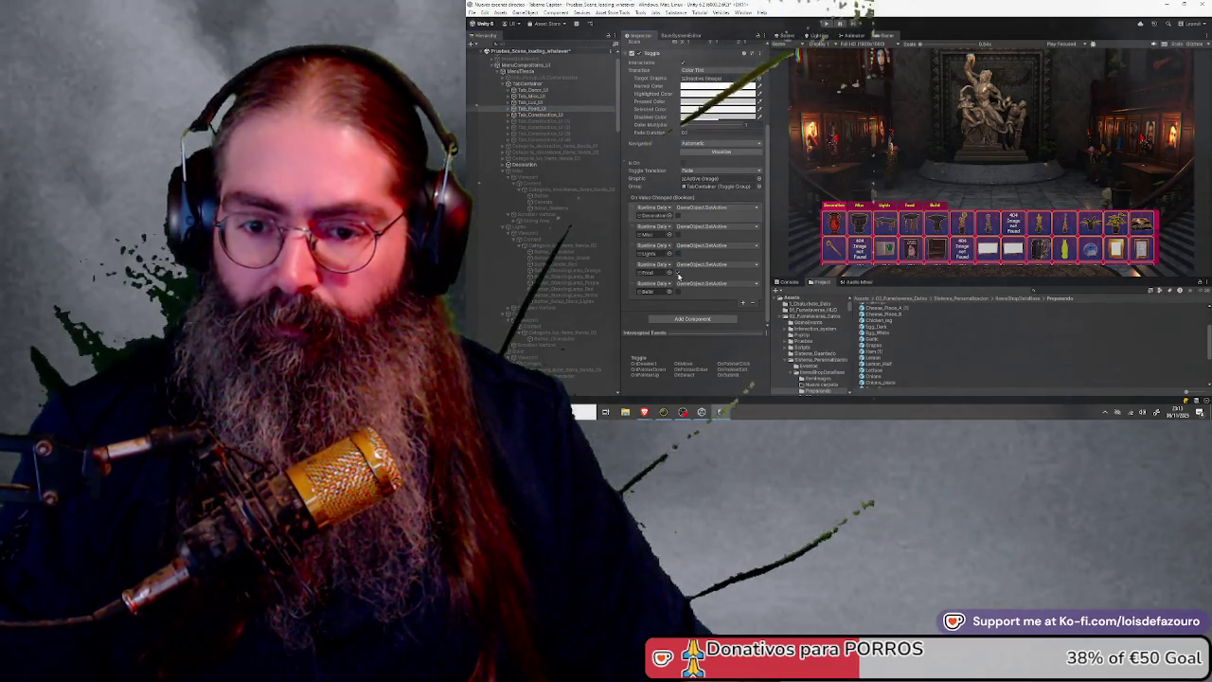
{"action": "left_click", "coordinate": [540, 115]}
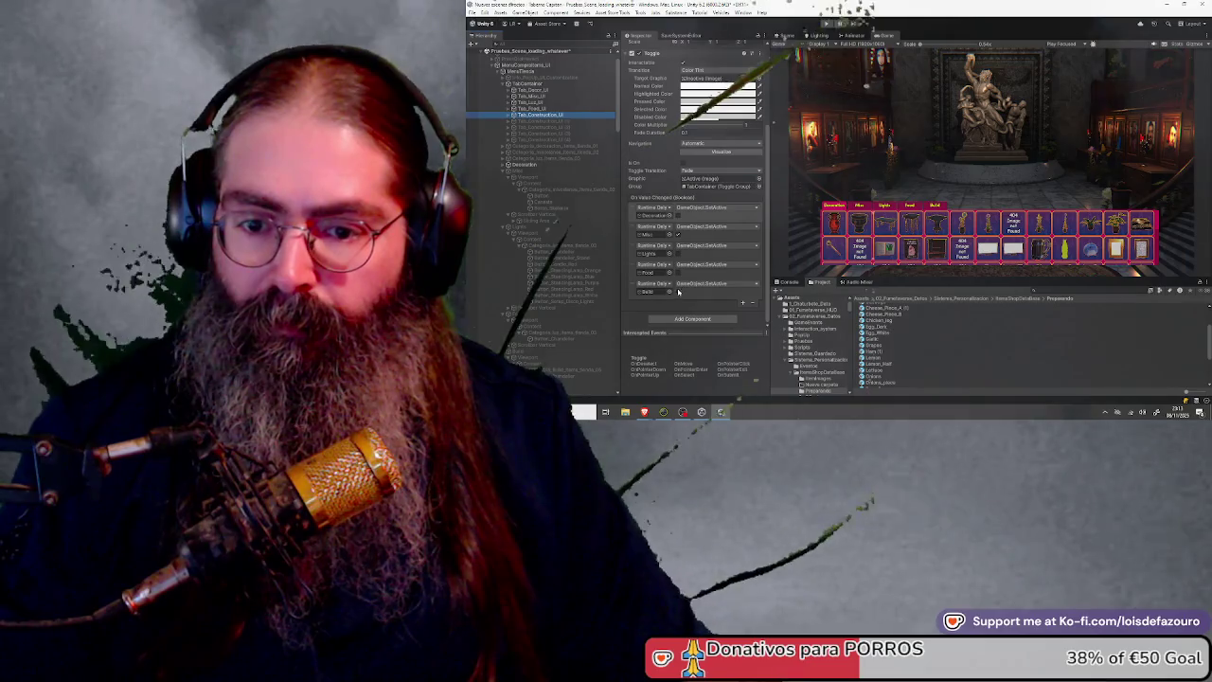
{"action": "key", "text": "space"}
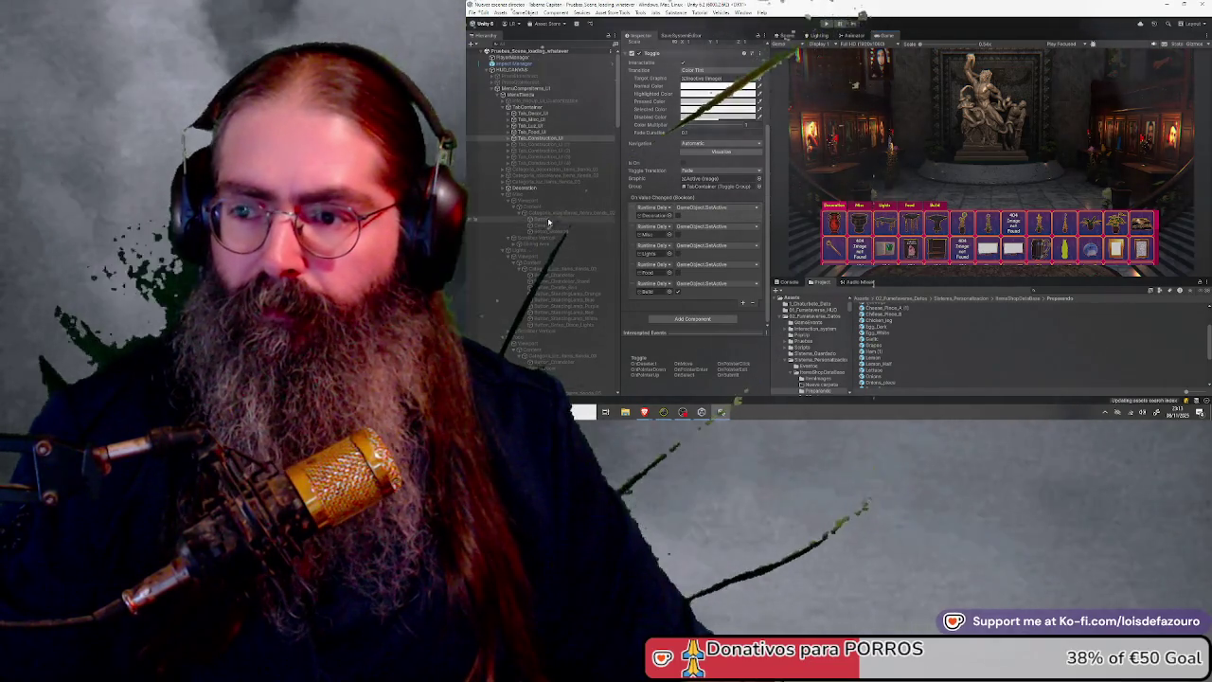
Deactivate the MenuTienda shop menu and select the GameObject holding the point toggler scripts
{"action": "left_click", "coordinate": [523, 95]}
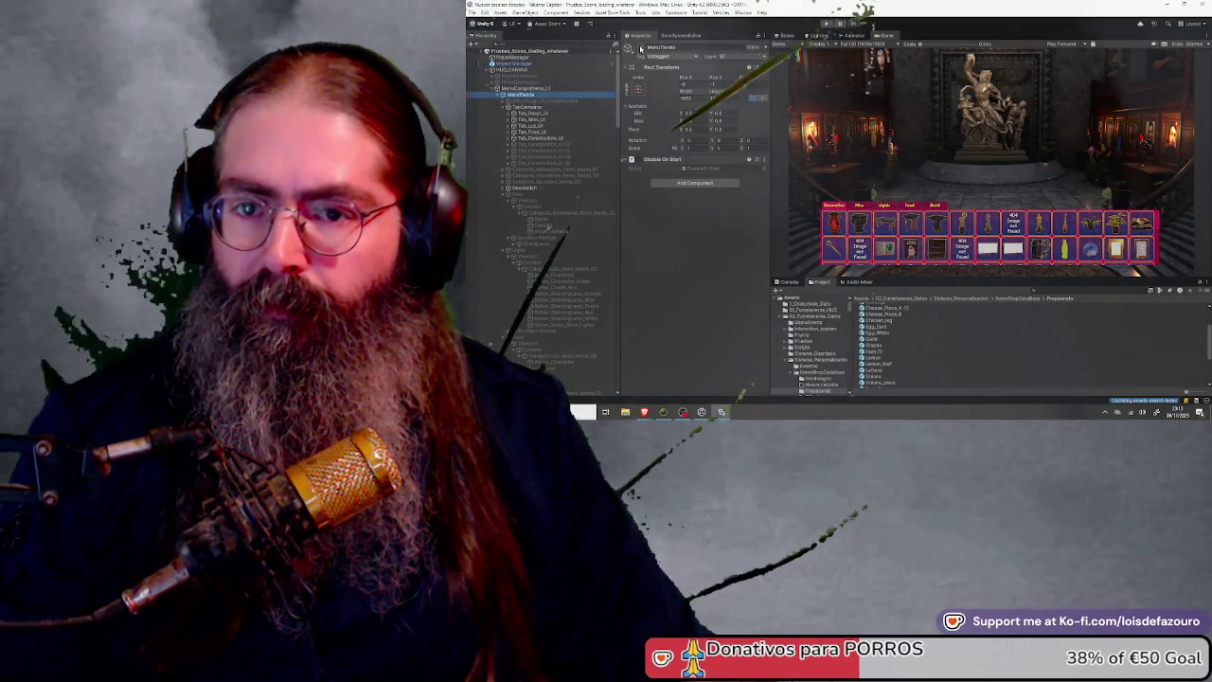
{"action": "left_click", "coordinate": [641, 48]}
{"action": "scroll", "coordinate": [531, 155], "scroll_direction": "down", "scroll_amount": 5}
{"action": "scroll", "coordinate": [530, 155], "scroll_direction": "down", "scroll_amount": 8}
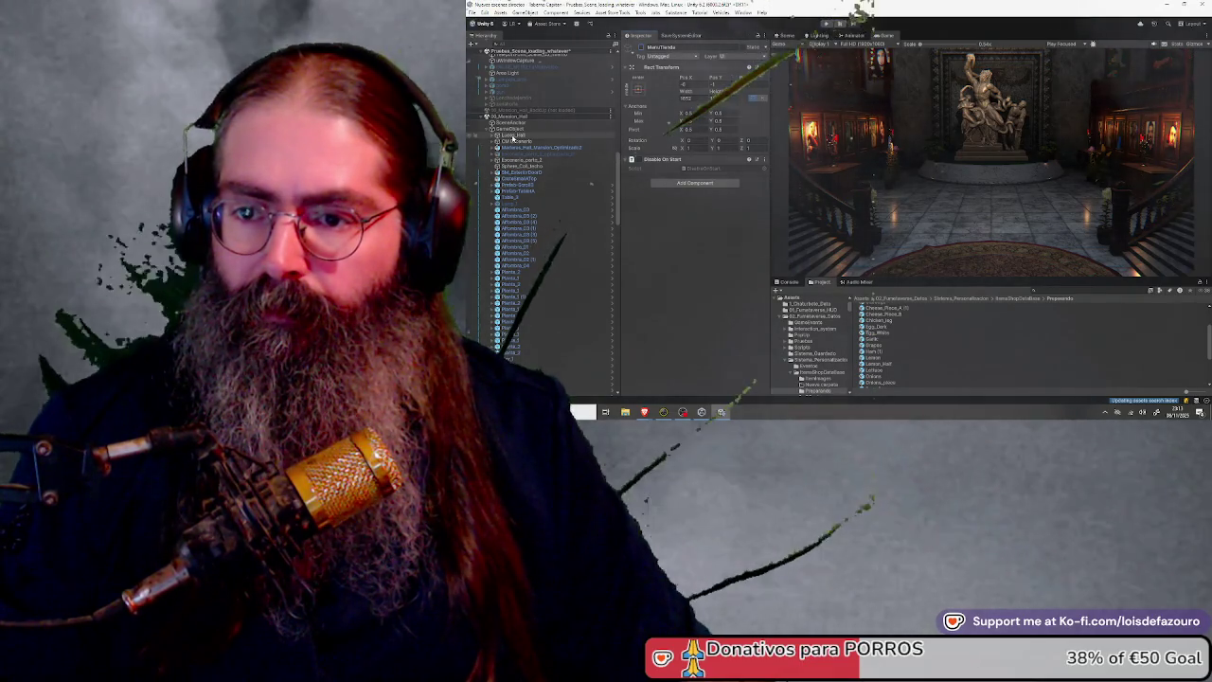
{"action": "scroll", "coordinate": [511, 189], "scroll_direction": "down", "scroll_amount": 10}
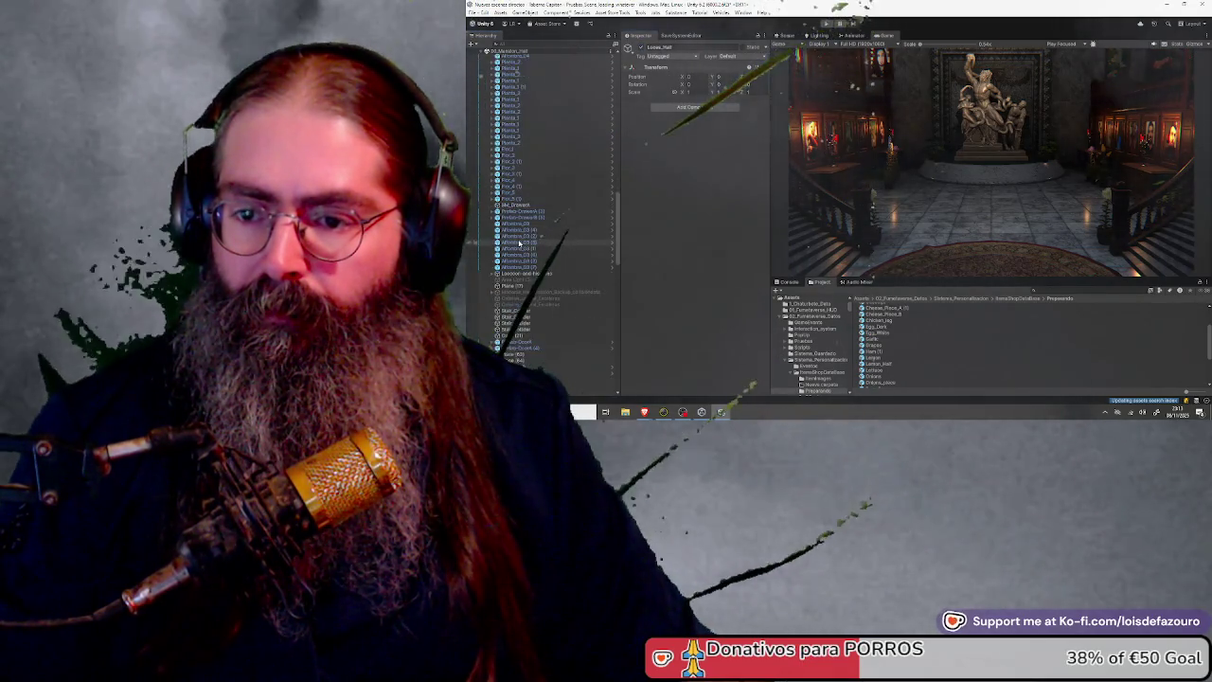
{"action": "scroll", "coordinate": [519, 243], "scroll_direction": "down", "scroll_amount": 10}
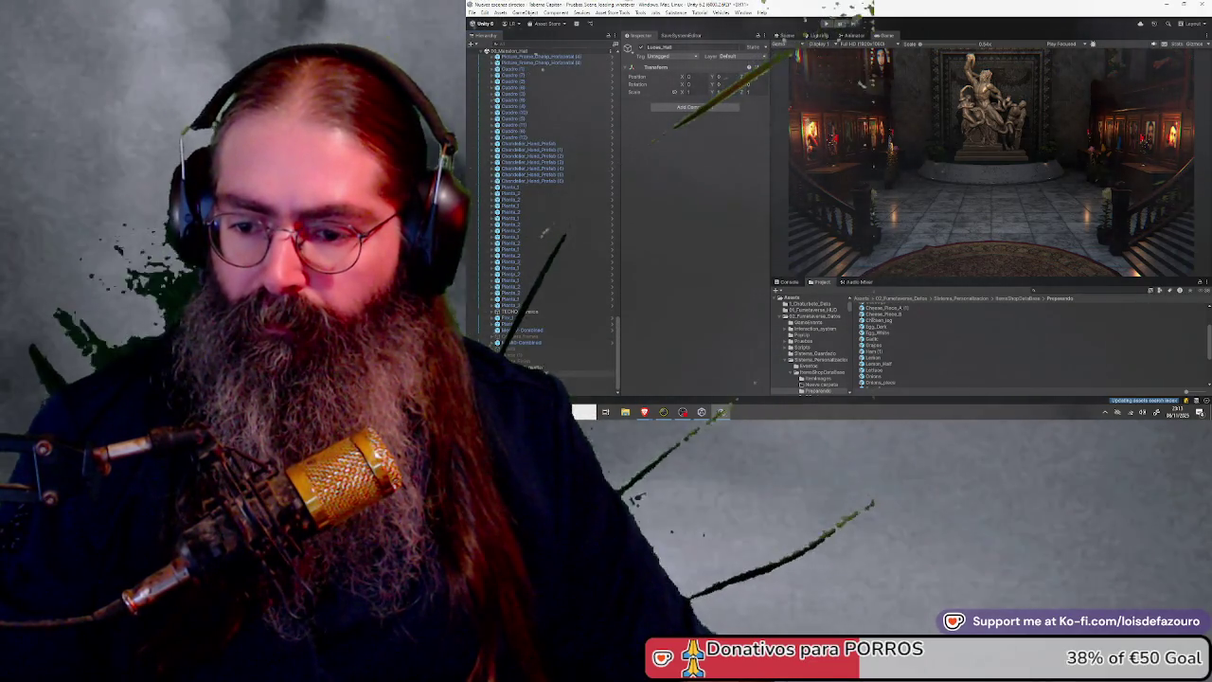
{"action": "key", "text": "ctrl+a"}
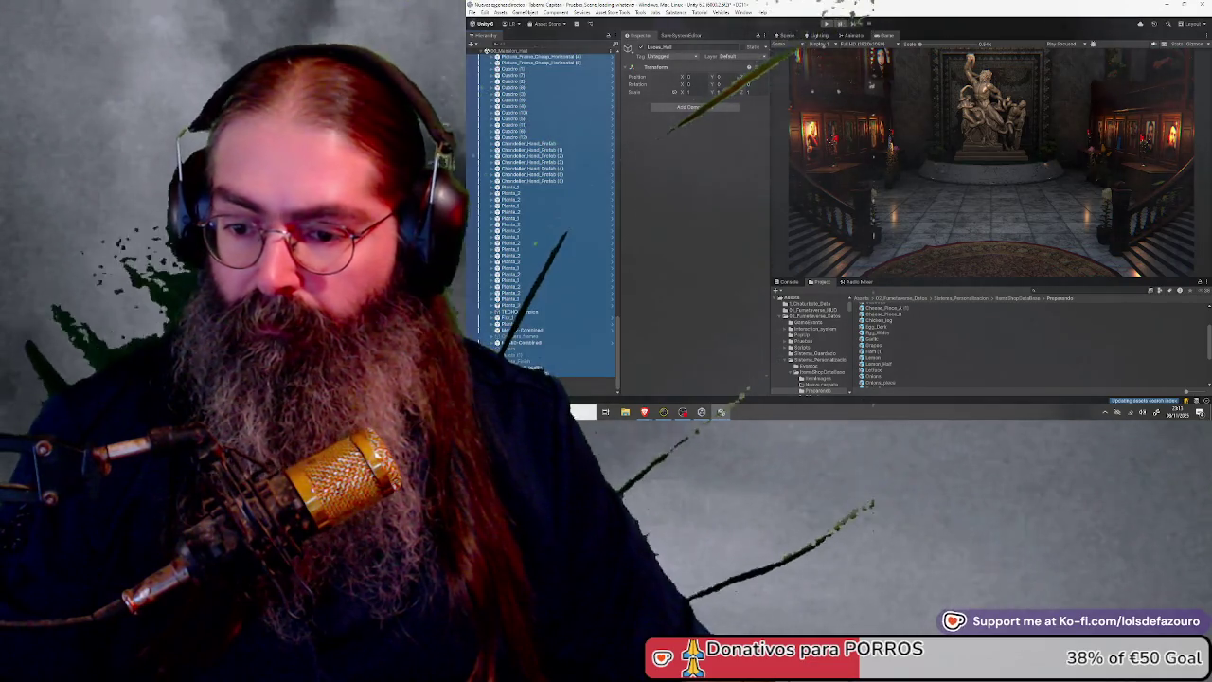
{"action": "scroll", "coordinate": [544, 262], "scroll_direction": "up", "scroll_amount": 15}
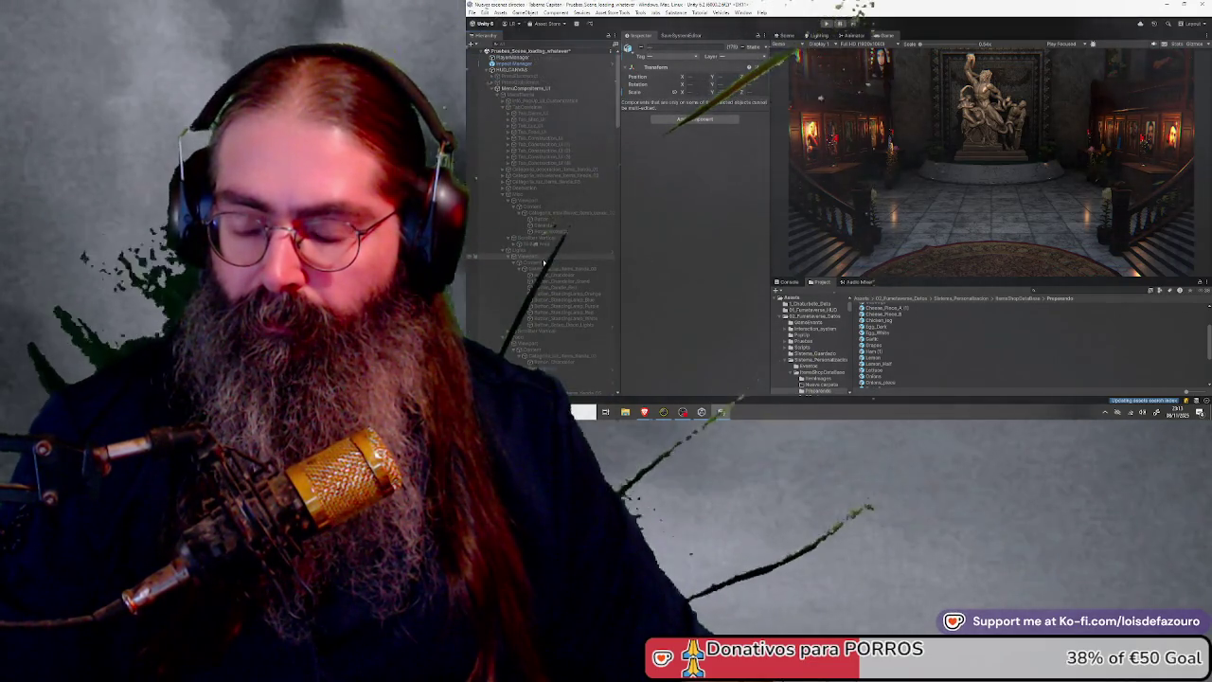
{"action": "scroll", "coordinate": [544, 262], "scroll_direction": "down", "scroll_amount": 10}
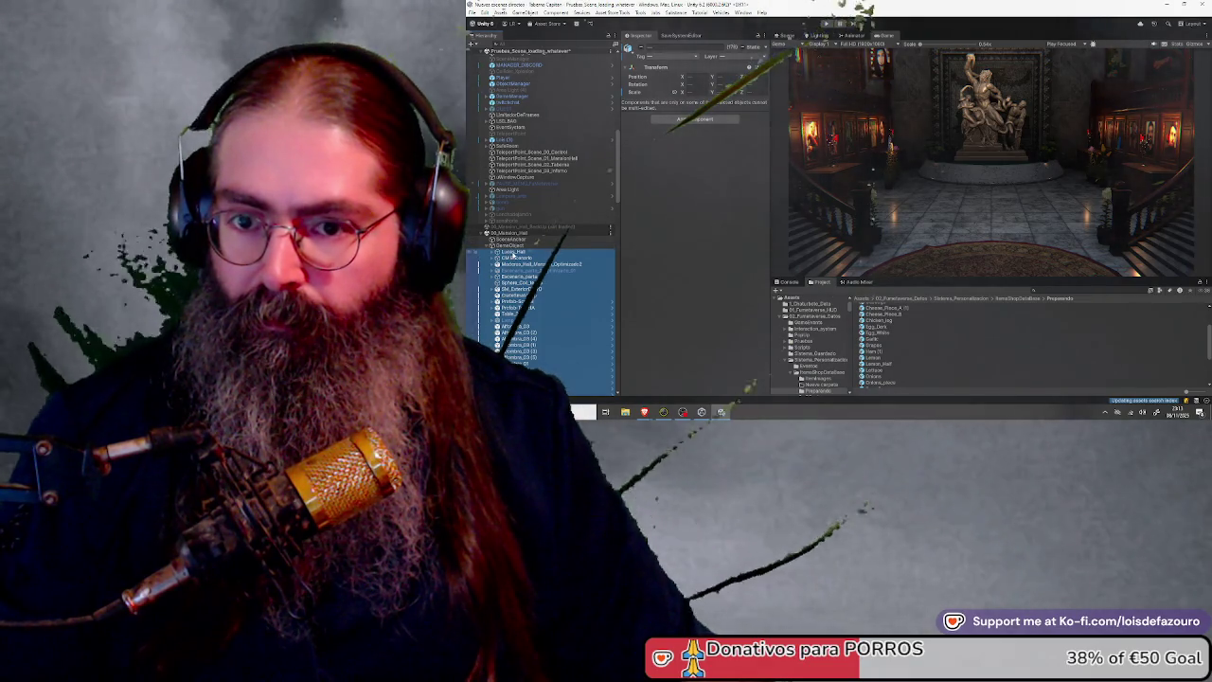
{"action": "scroll", "coordinate": [515, 247], "scroll_direction": "down", "scroll_amount": 10}
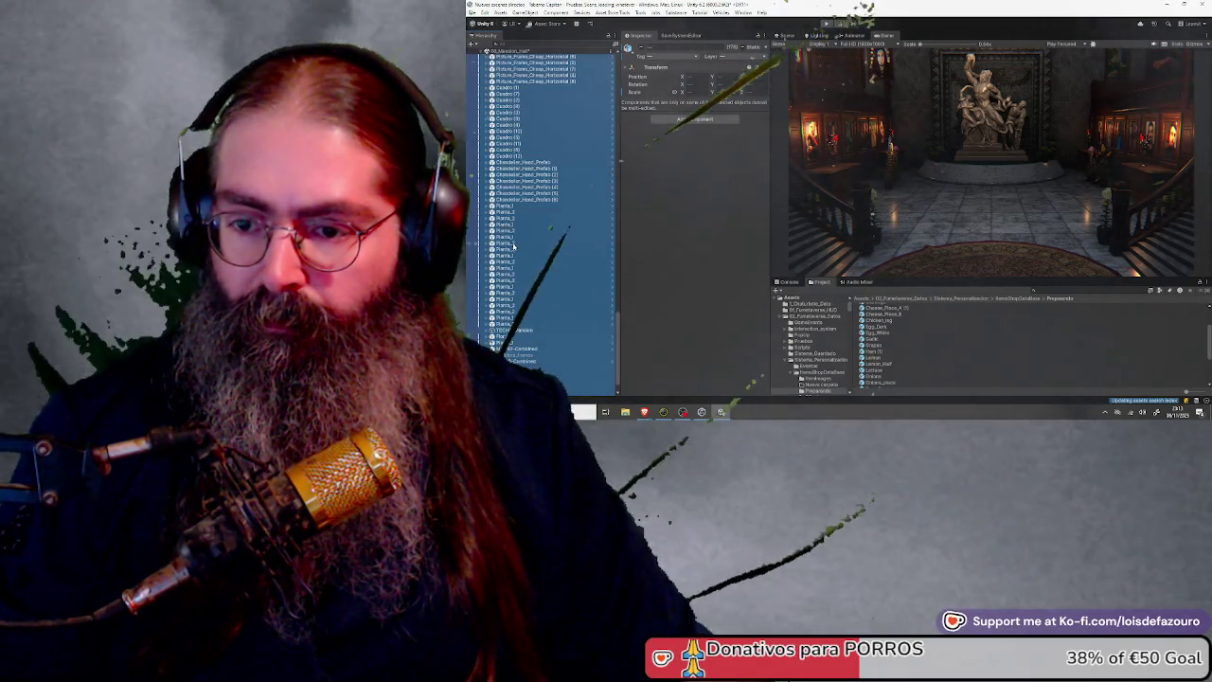
{"action": "scroll", "coordinate": [520, 268], "scroll_direction": "down", "scroll_amount": 3}
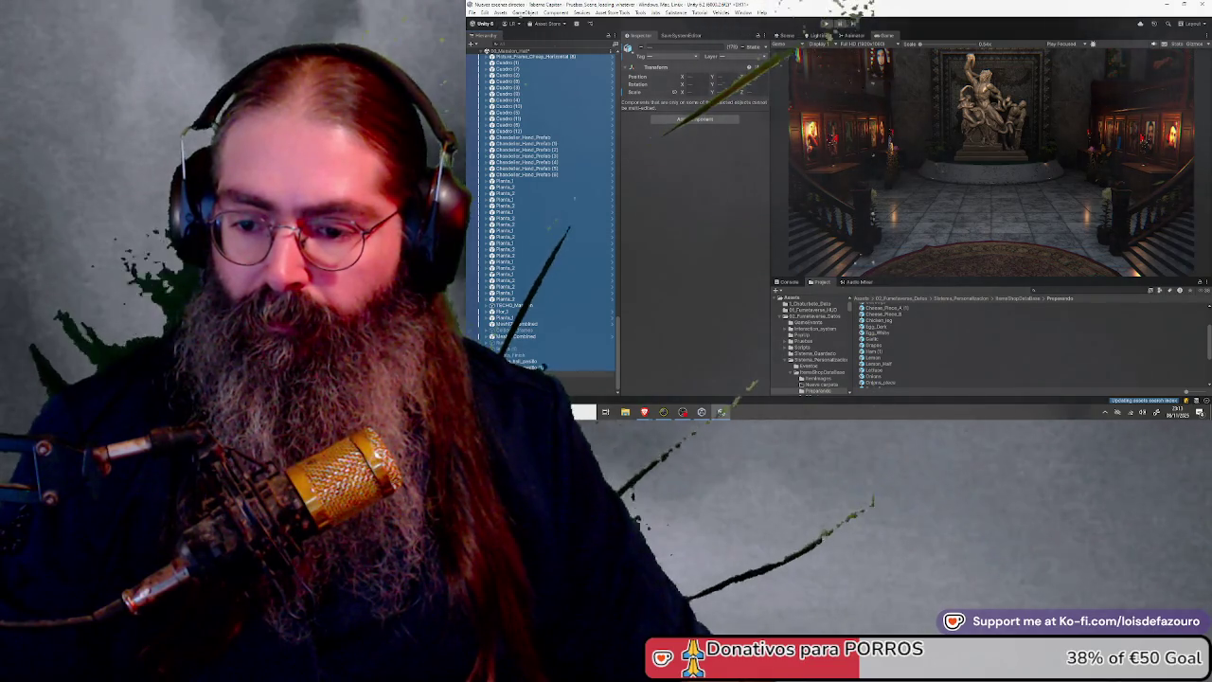
{"action": "left_click", "coordinate": [558, 372]}
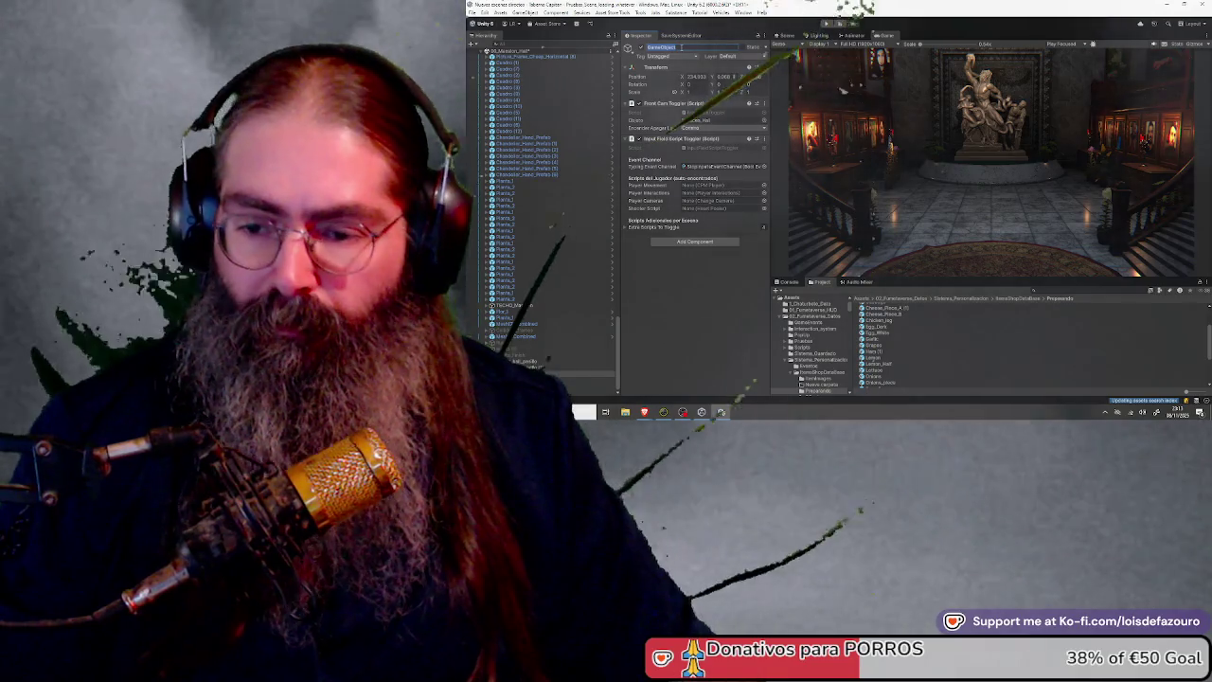
Rename the toggler object to Cosas_reportables_no_borrar and review its Extra Scripts To Toggle list
{"action": "type", "text": "Cesto"}
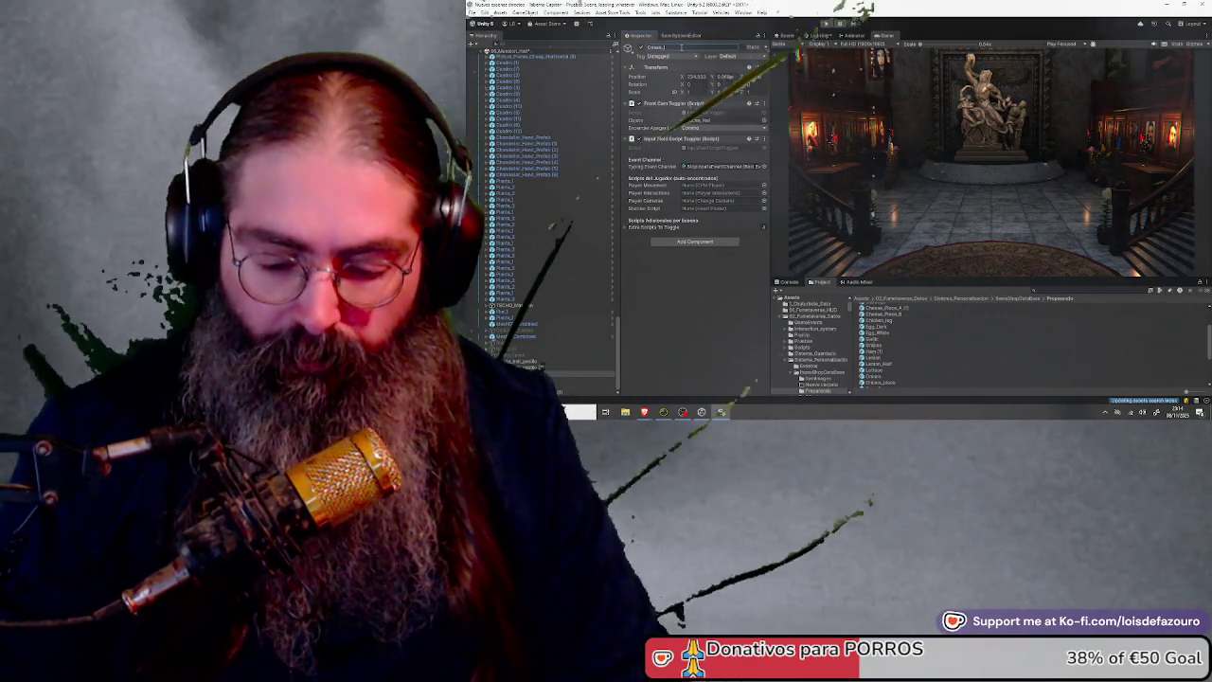
{"action": "type", "text": "s_no"}
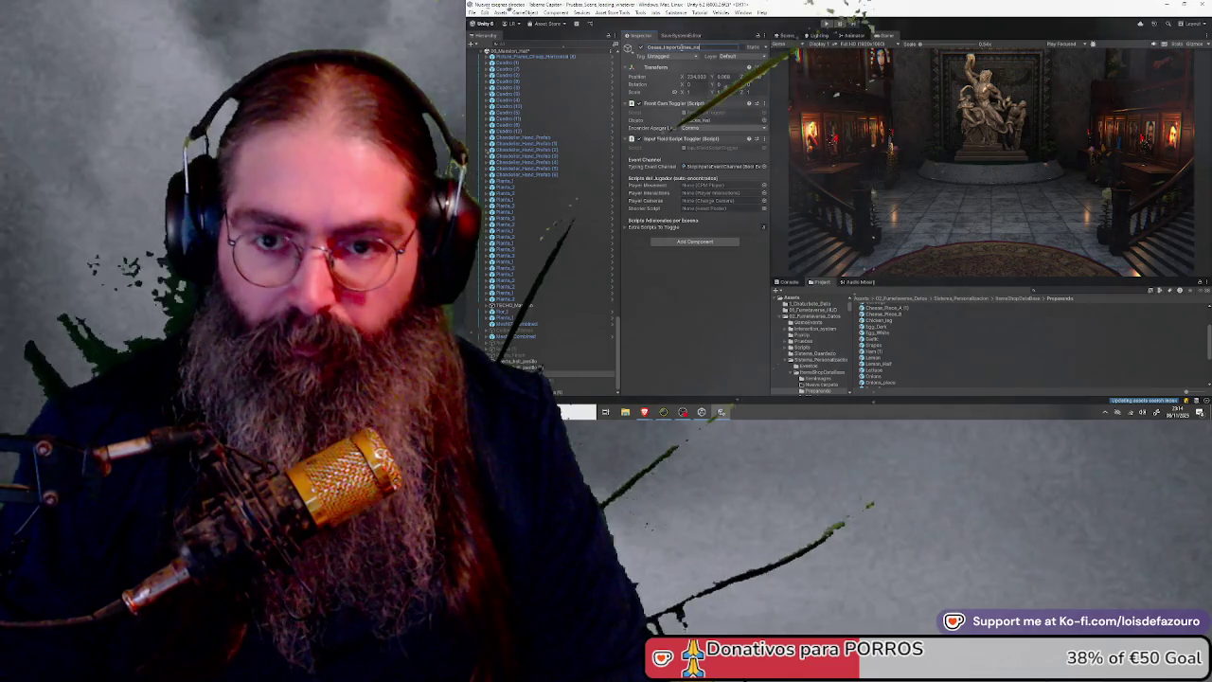
{"action": "type", "text": "_borrar"}
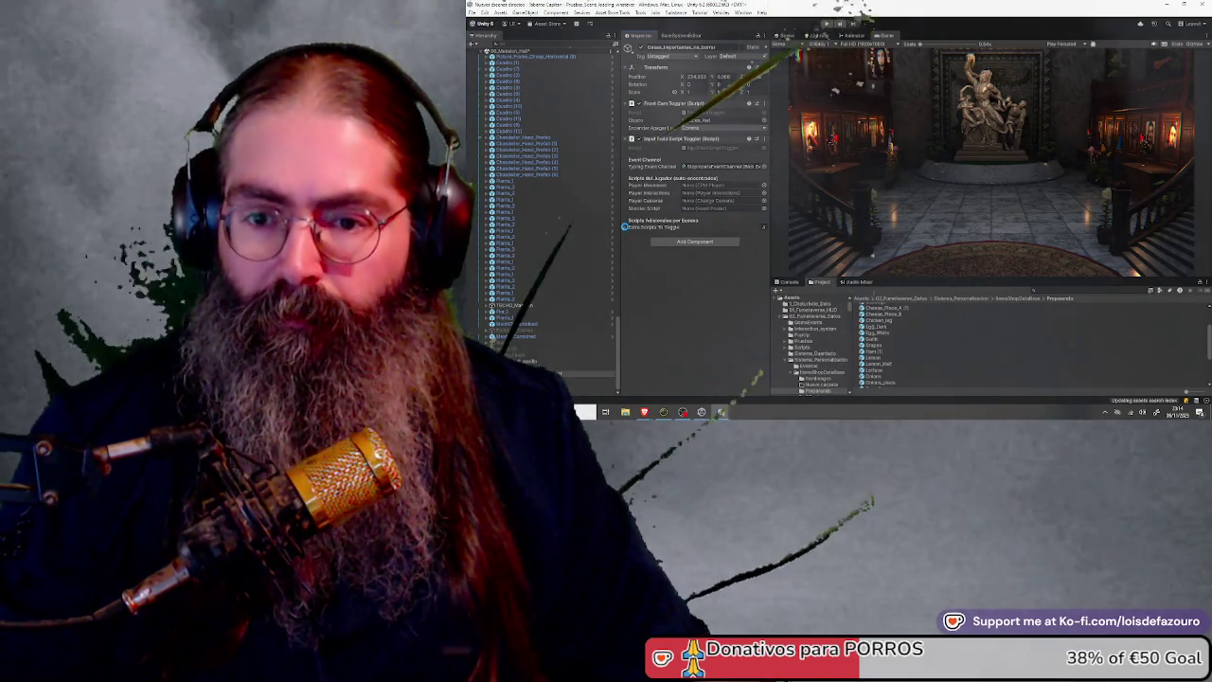
{"action": "left_click", "coordinate": [626, 229]}
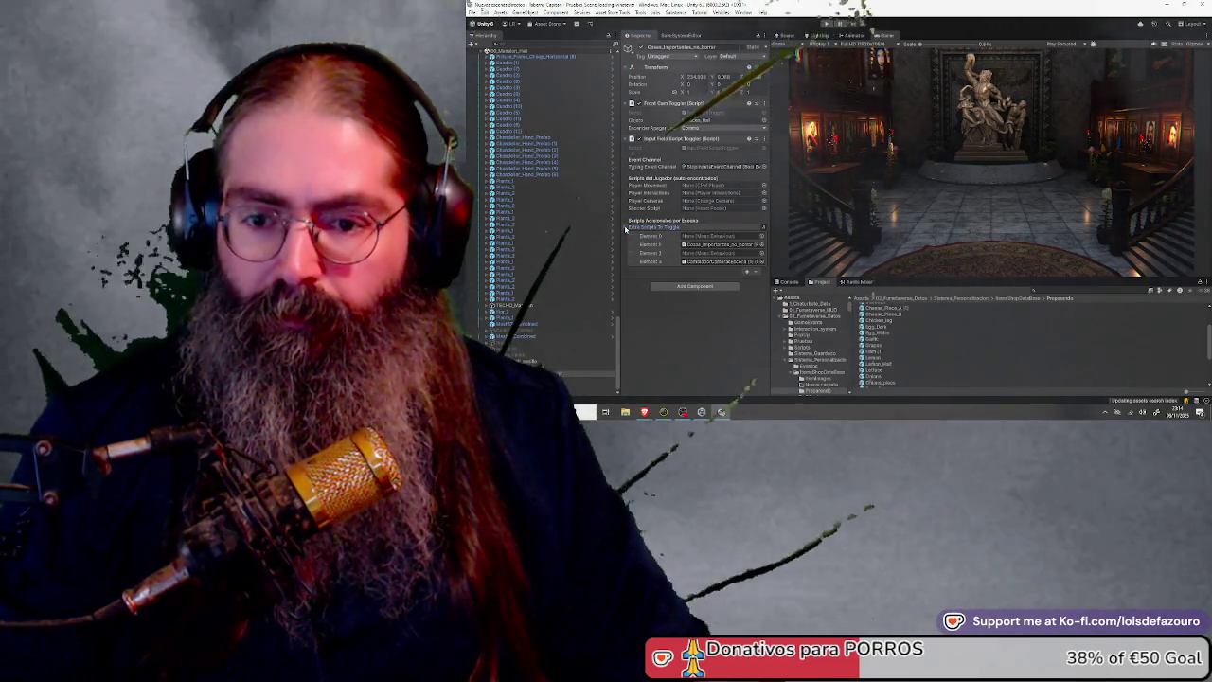
{"action": "left_click", "coordinate": [626, 228]}
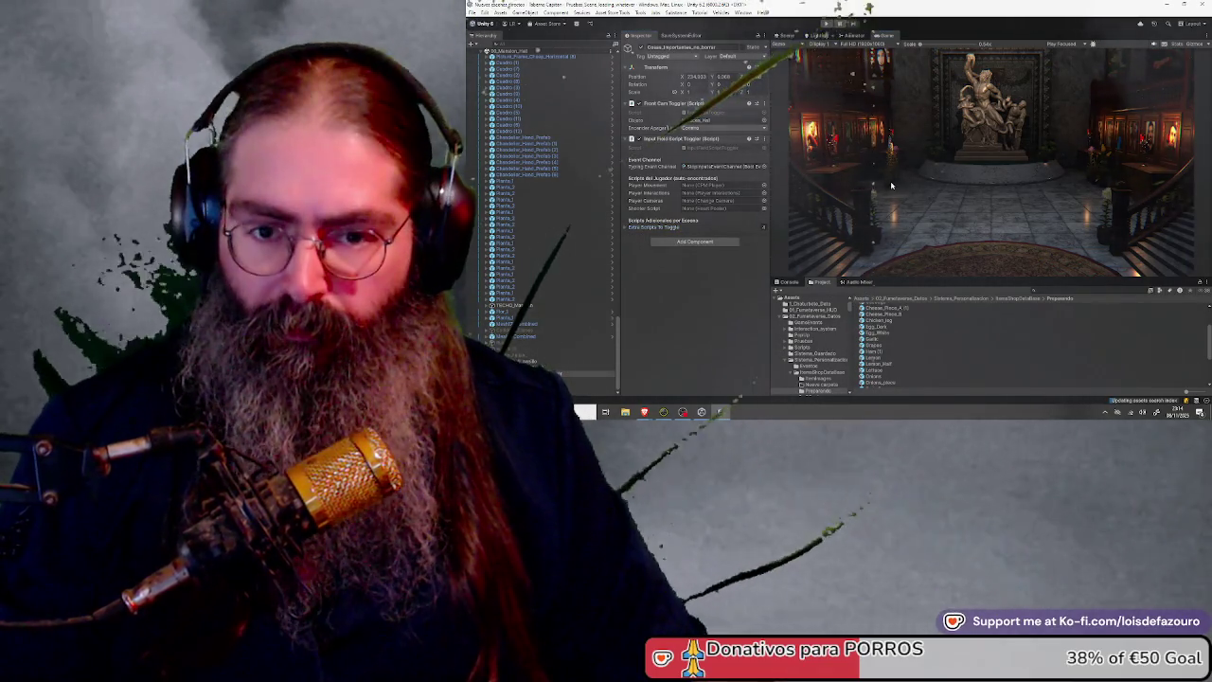
Confirm the completed save and drag 00_Mansion_Hall below the Pruebas loading scene in the Hierarchy
{"action": "left_click", "coordinate": [681, 35]}
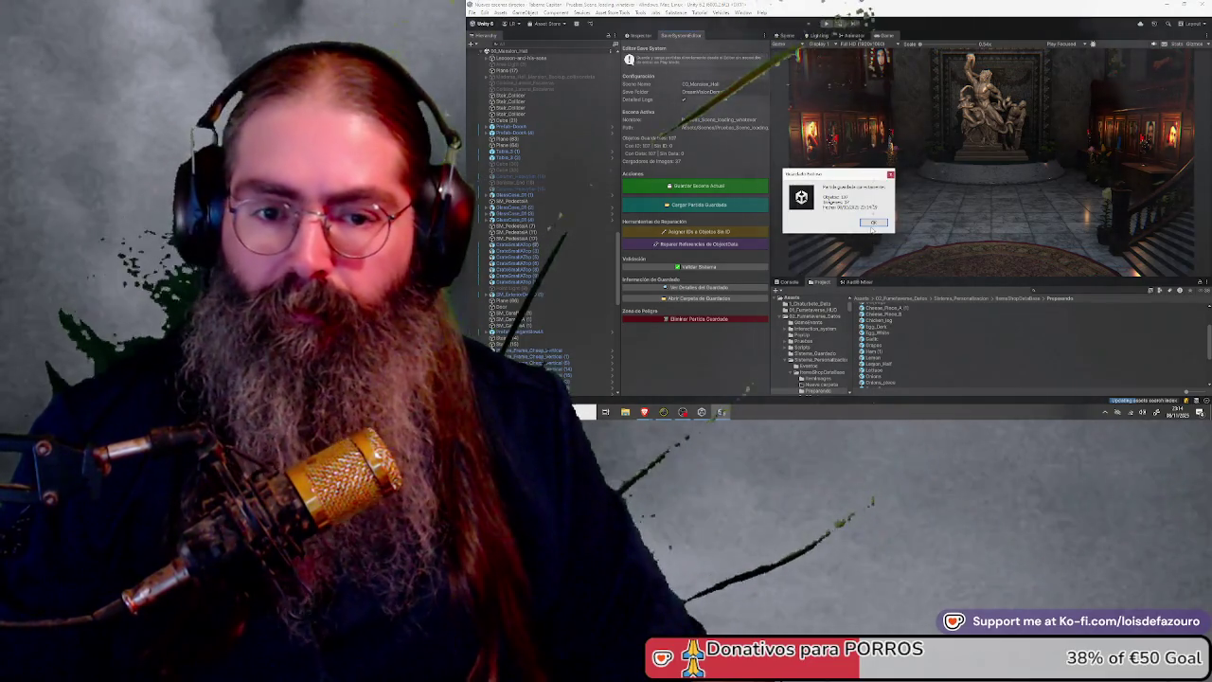
{"action": "left_click", "coordinate": [682, 187]}
{"action": "scroll", "coordinate": [540, 175], "scroll_direction": "down", "scroll_amount": 2}
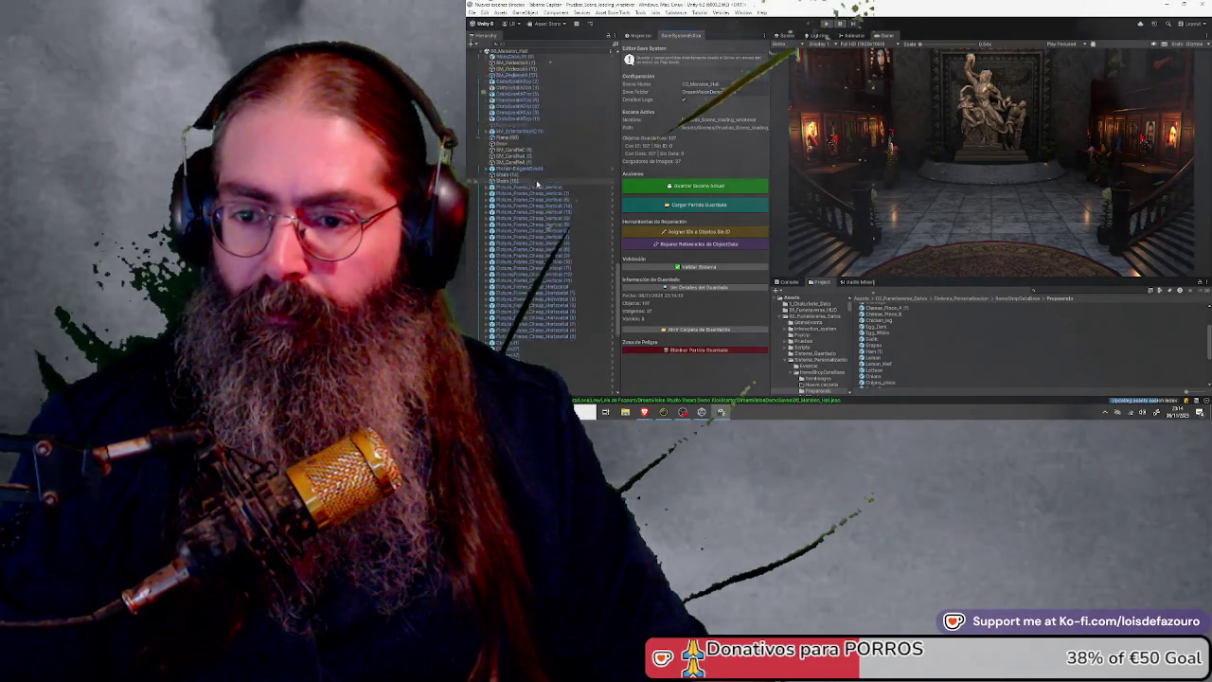
{"action": "scroll", "coordinate": [539, 174], "scroll_direction": "up", "scroll_amount": 10}
{"action": "left_click", "coordinate": [530, 233]}
{"action": "left_click_drag", "start_coordinate": [531, 234], "coordinate": [564, 275]}
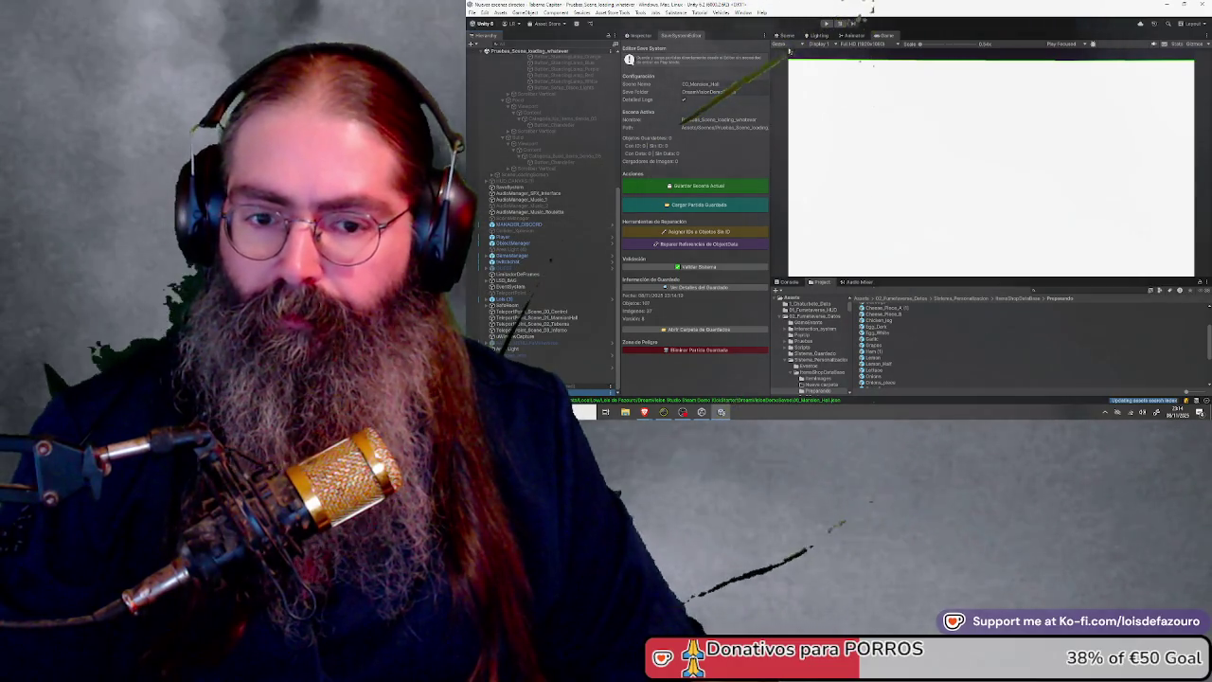
Enter play mode so the game's main menu with Dream!, Scene Selection and Options loads
{"action": "left_click", "coordinate": [826, 24]}
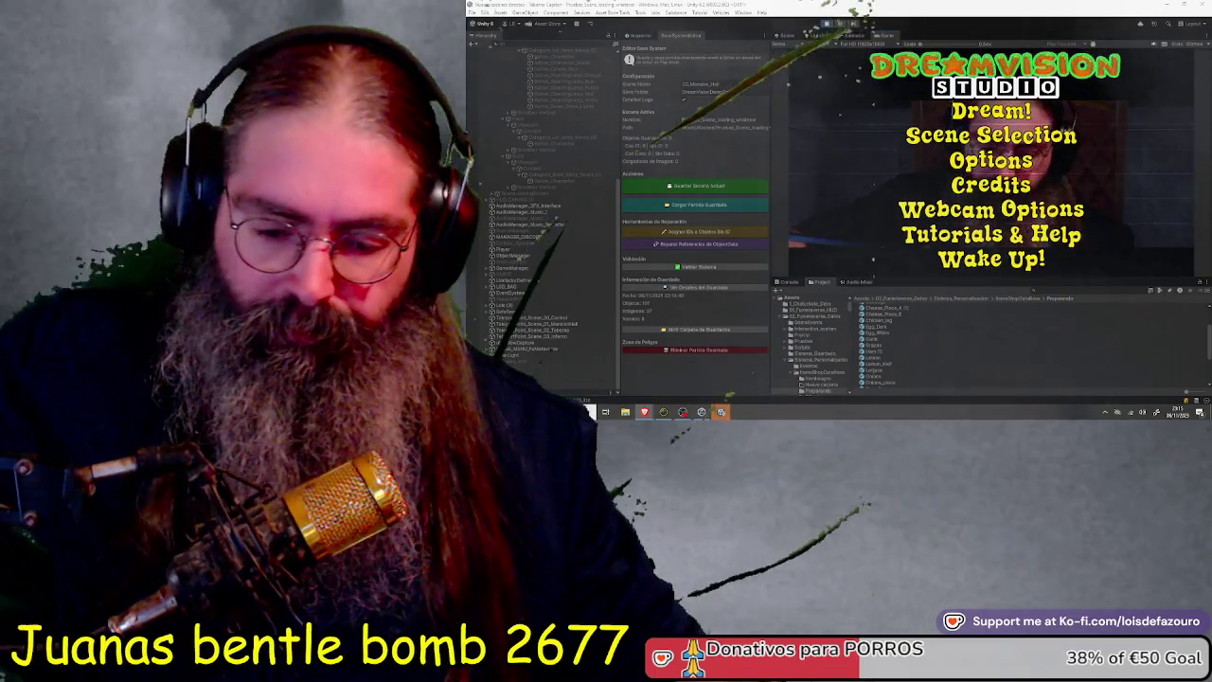
Load Demo Dream, browse the customization panel from Pelos to the Food items, then close it
{"action": "left_click", "coordinate": [1039, 111]}
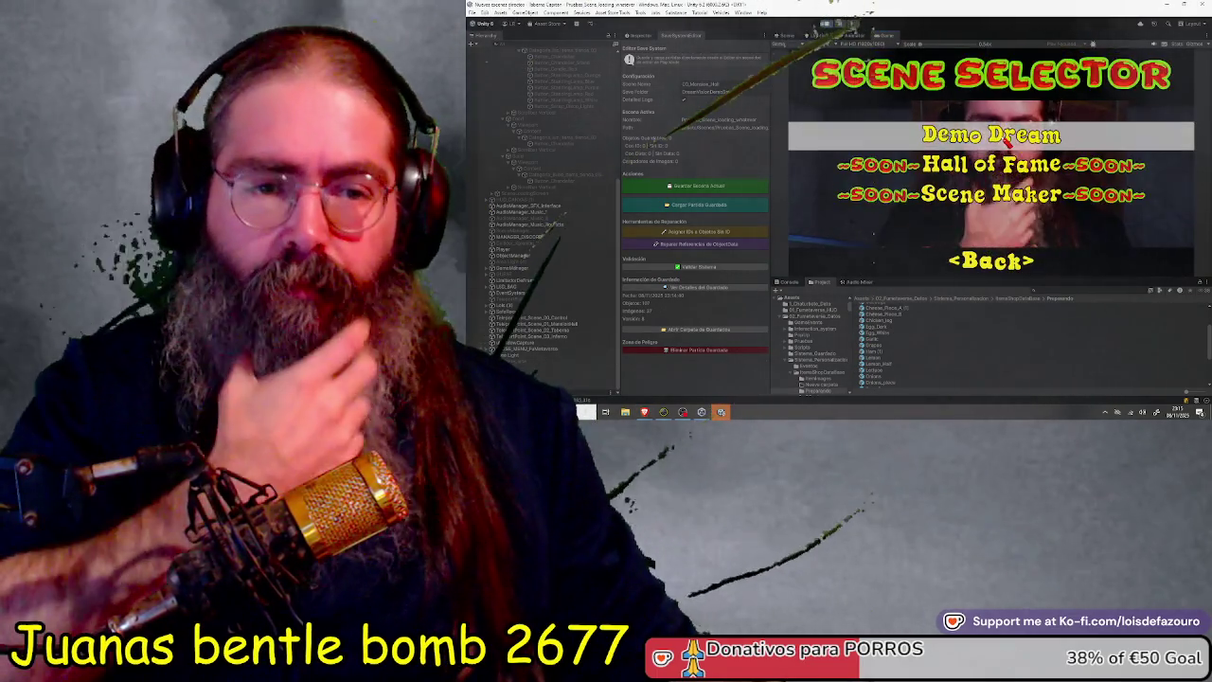
{"action": "left_click", "coordinate": [1008, 138]}
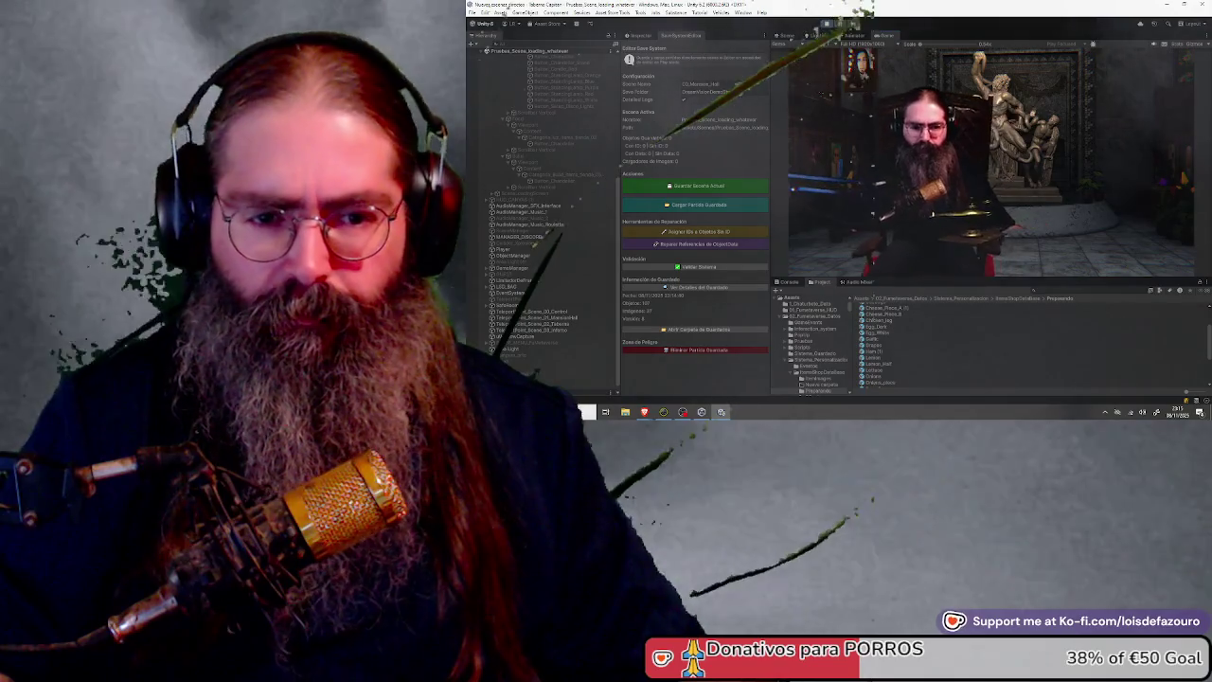
{"action": "left_click", "coordinate": [859, 205]}
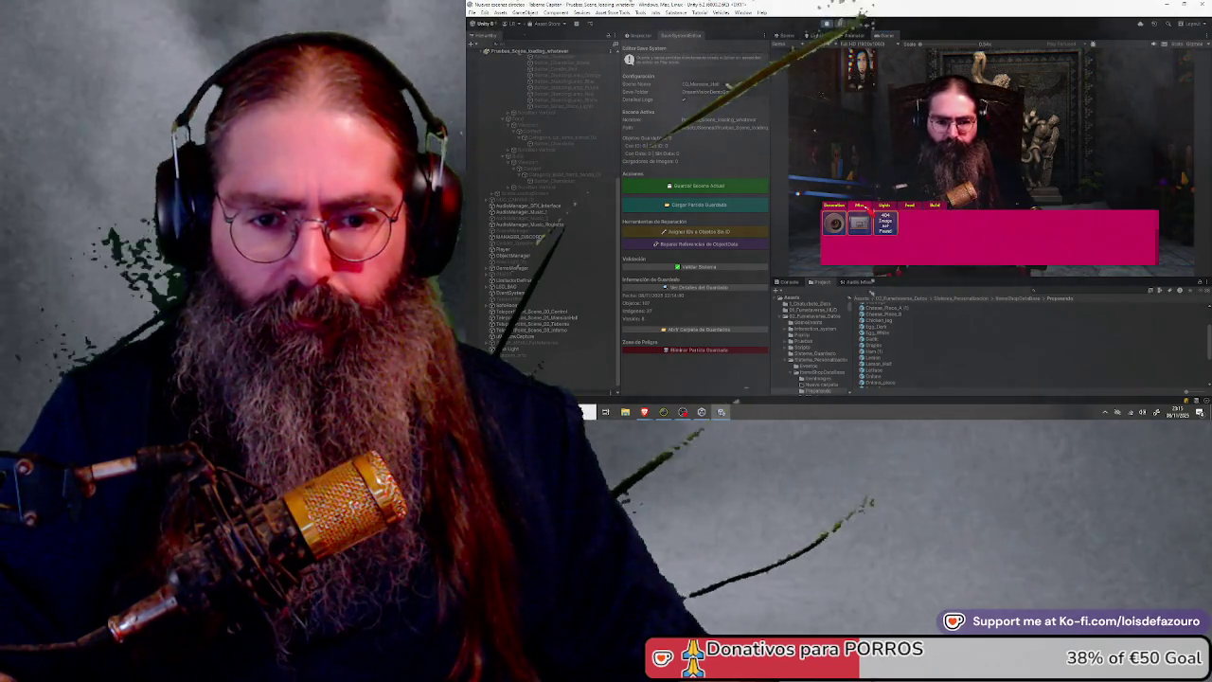
{"action": "left_click", "coordinate": [885, 206]}
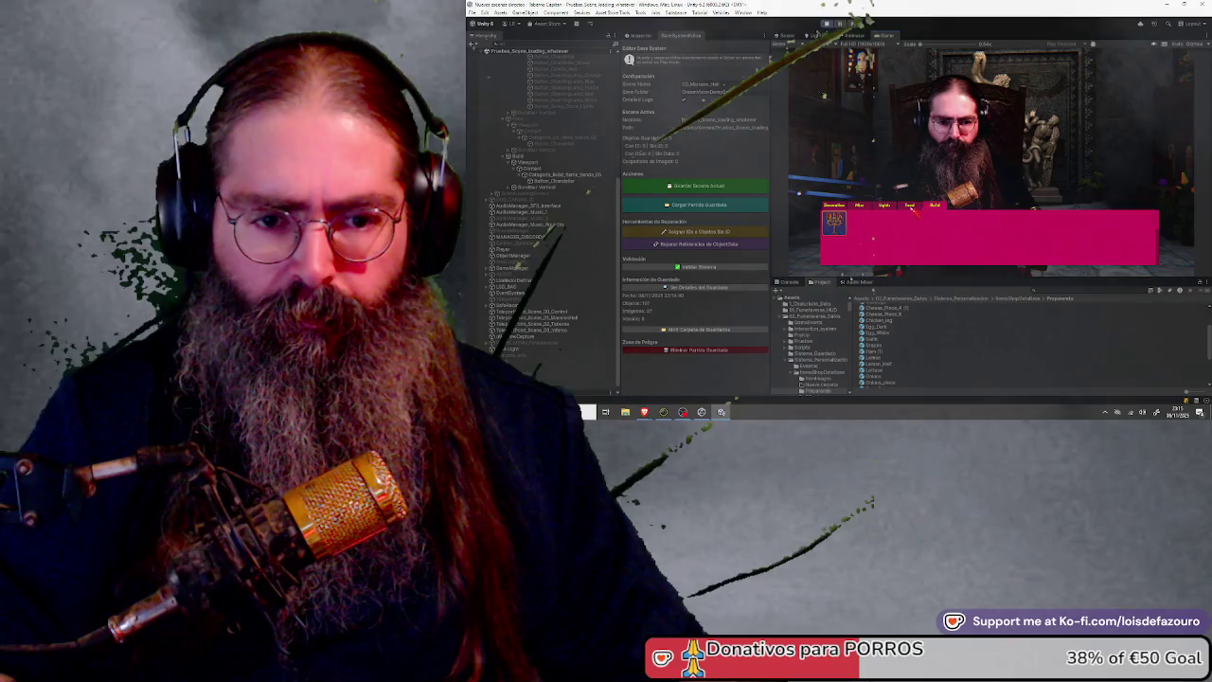
{"action": "left_click", "coordinate": [934, 206]}
{"action": "left_click", "coordinate": [911, 205]}
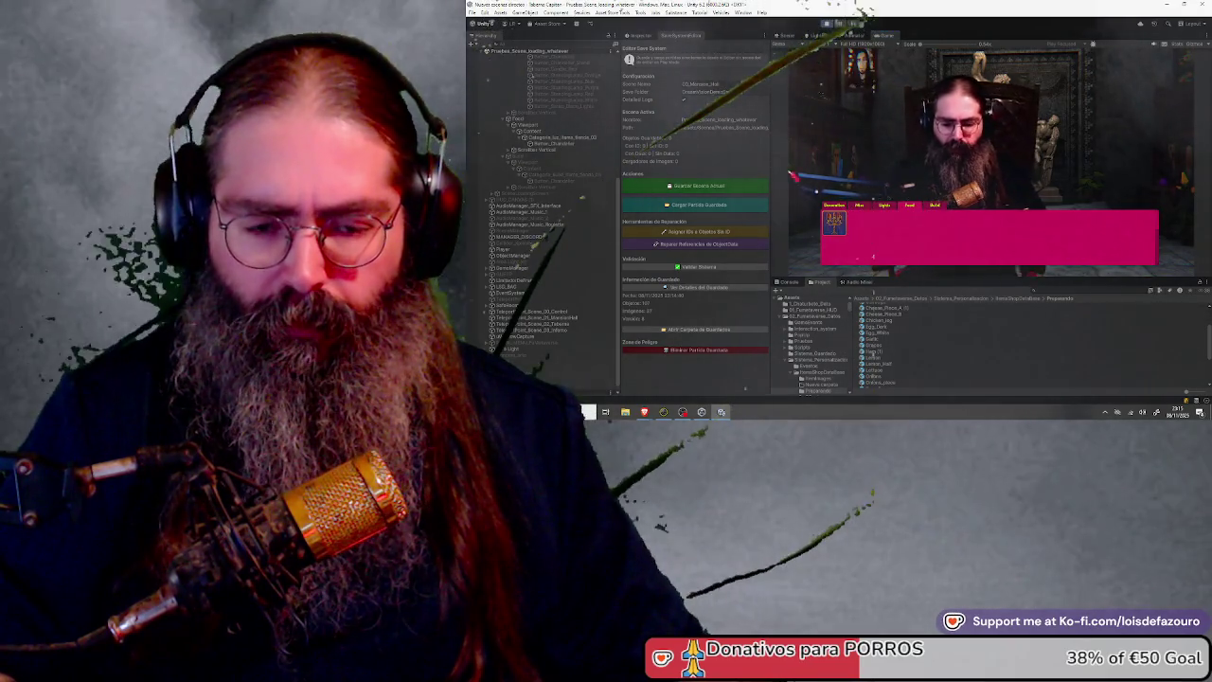
{"action": "key", "text": "Escape"}
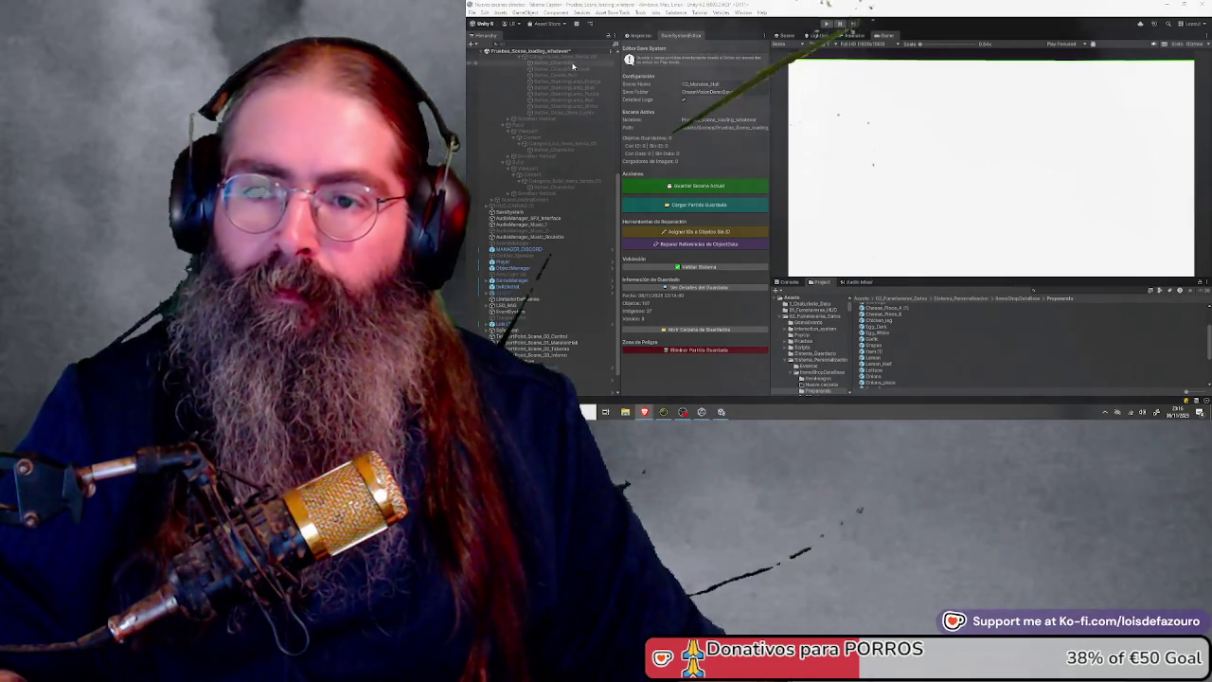
Select the Alfombra_01 carpet prefab in ItemsShopDataBase and review its components in the Inspector
{"action": "scroll", "coordinate": [547, 180], "scroll_direction": "up", "scroll_amount": 2}
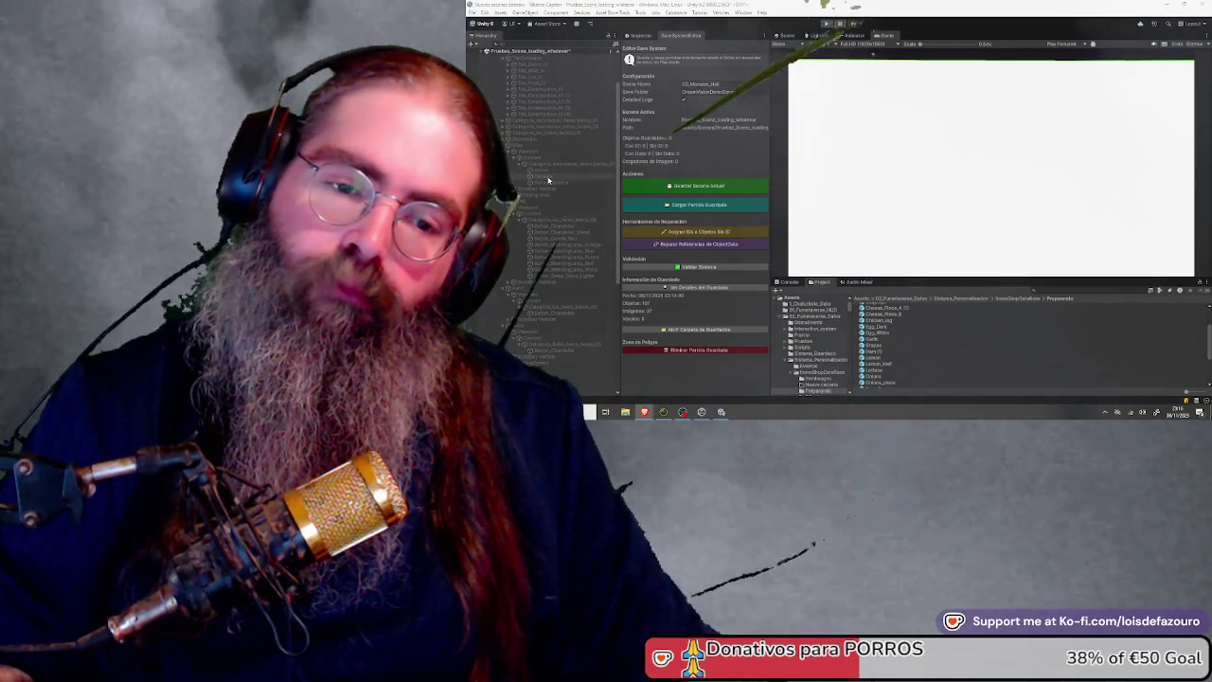
{"action": "scroll", "coordinate": [879, 323], "scroll_direction": "up", "scroll_amount": 3}
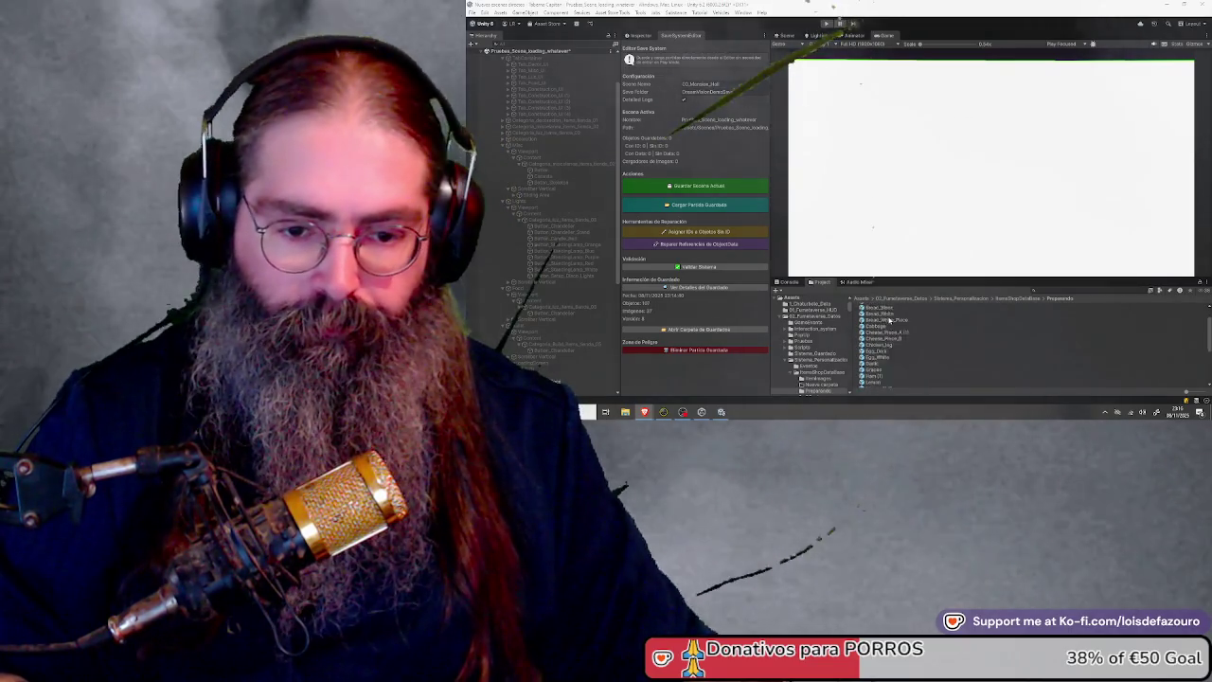
{"action": "left_click", "coordinate": [1027, 298]}
{"action": "left_click", "coordinate": [881, 331]}
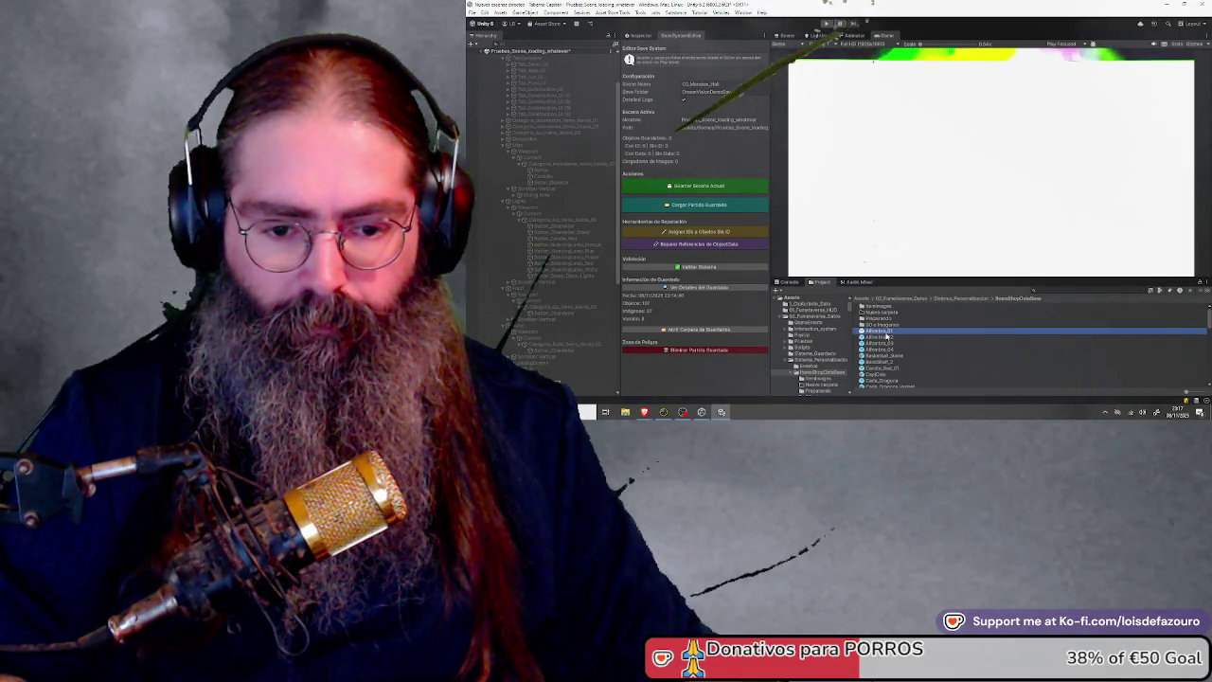
{"action": "left_click", "coordinate": [641, 36]}
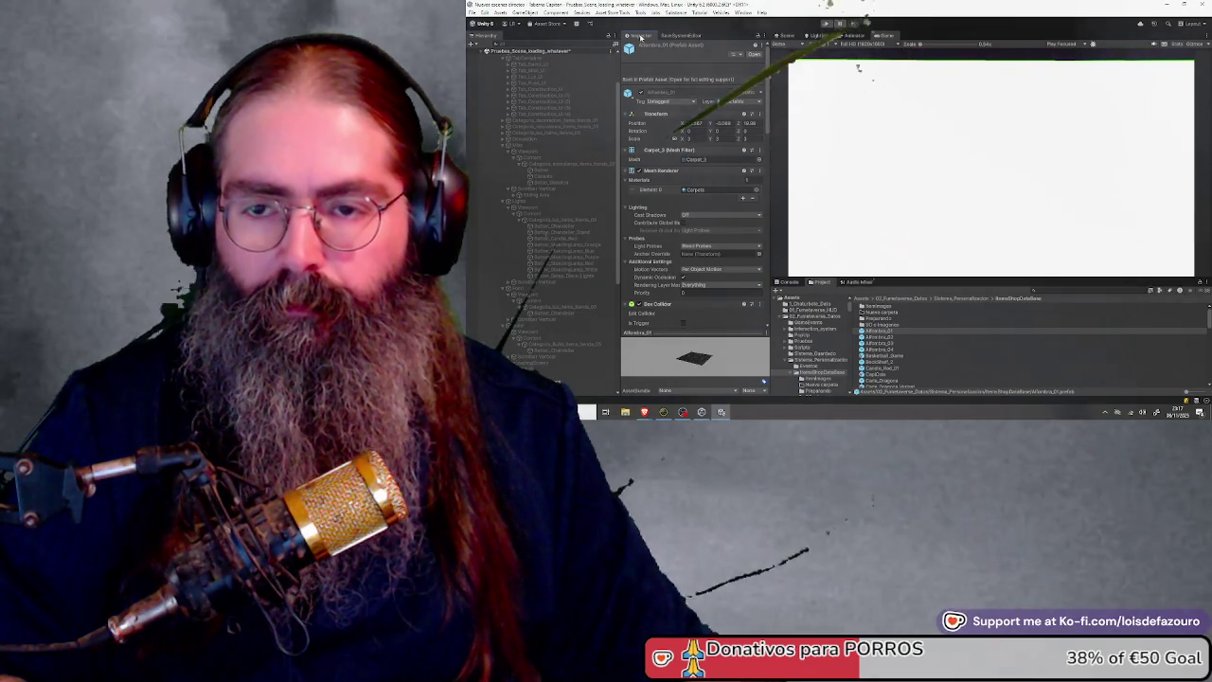
{"action": "scroll", "coordinate": [654, 180], "scroll_direction": "down", "scroll_amount": 10}
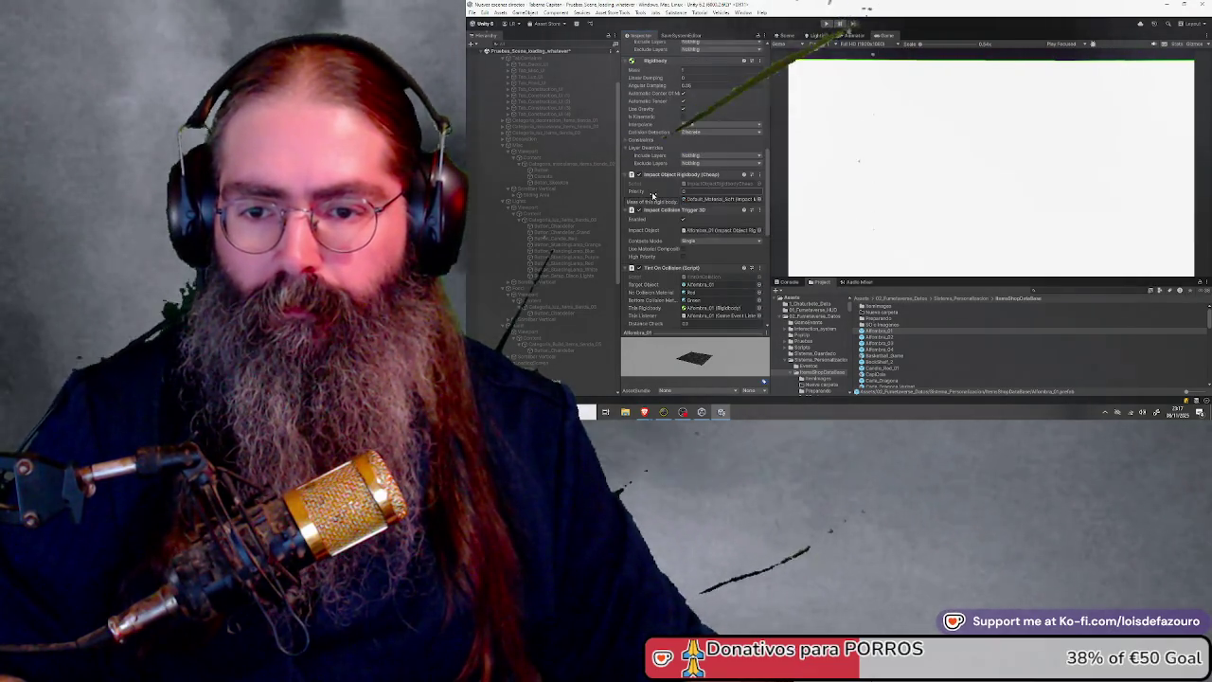
{"action": "scroll", "coordinate": [653, 195], "scroll_direction": "down", "scroll_amount": 2}
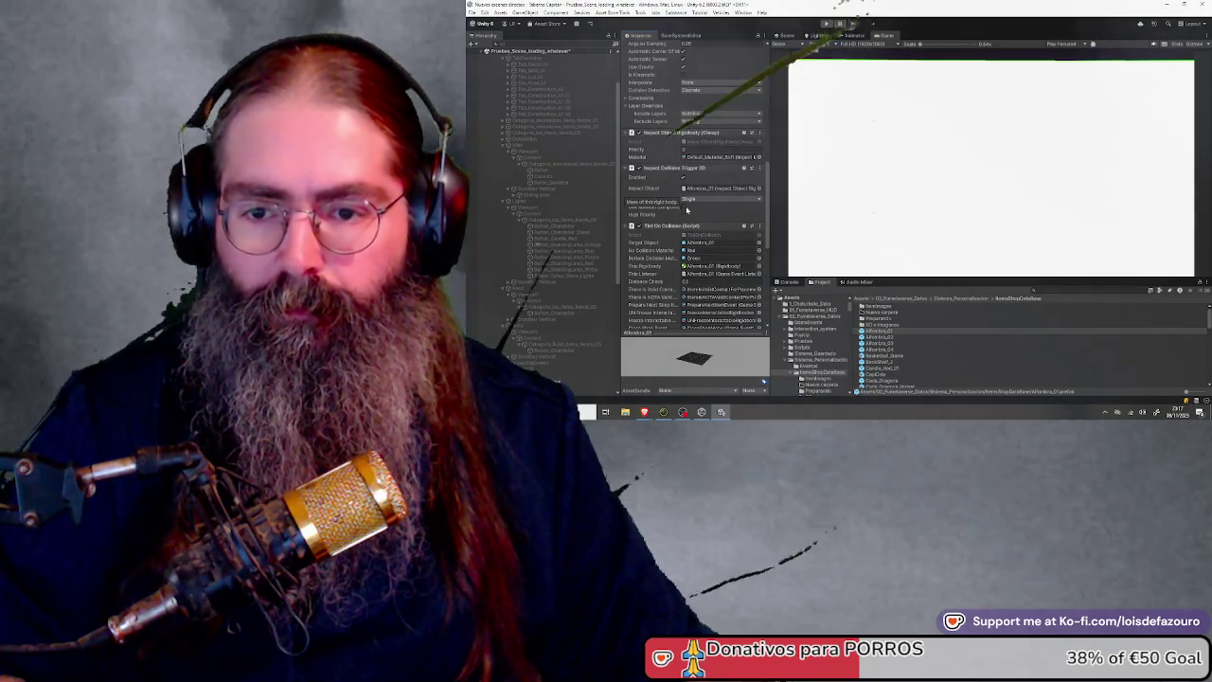
{"action": "scroll", "coordinate": [646, 224], "scroll_direction": "down", "scroll_amount": 8}
{"action": "scroll", "coordinate": [646, 224], "scroll_direction": "down", "scroll_amount": 5}
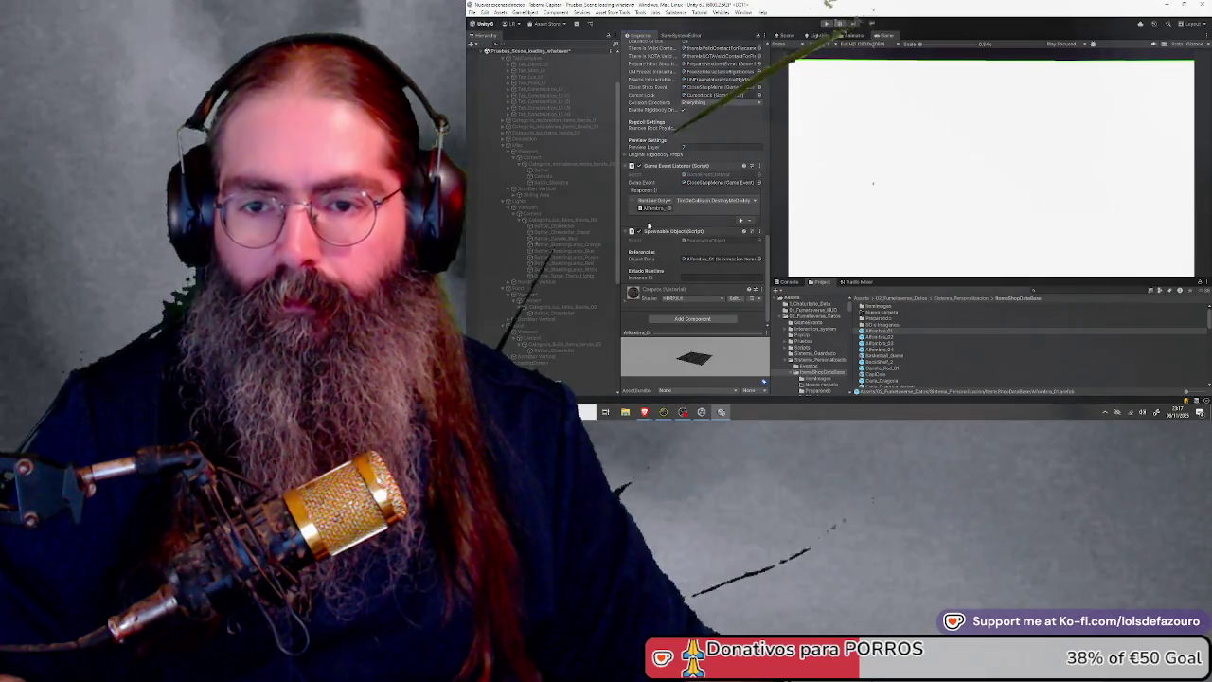
{"action": "scroll", "coordinate": [649, 224], "scroll_direction": "up", "scroll_amount": 5}
{"action": "left_click", "coordinate": [642, 13]}
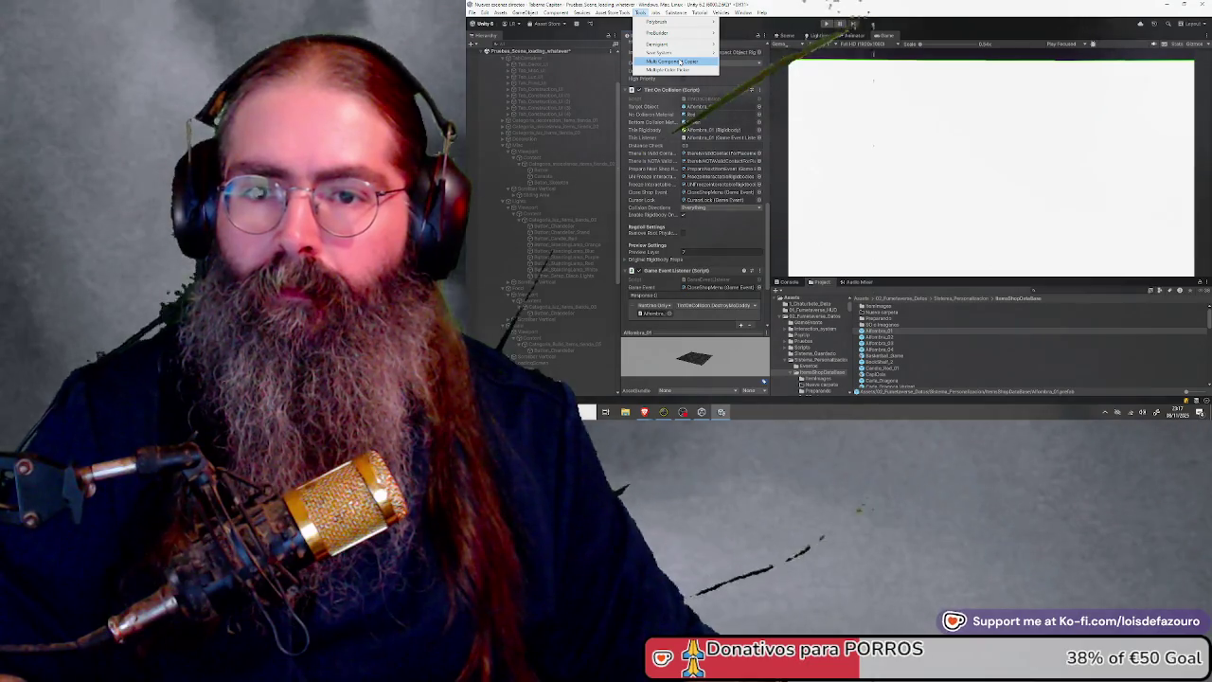
{"action": "left_click", "coordinate": [895, 3]}
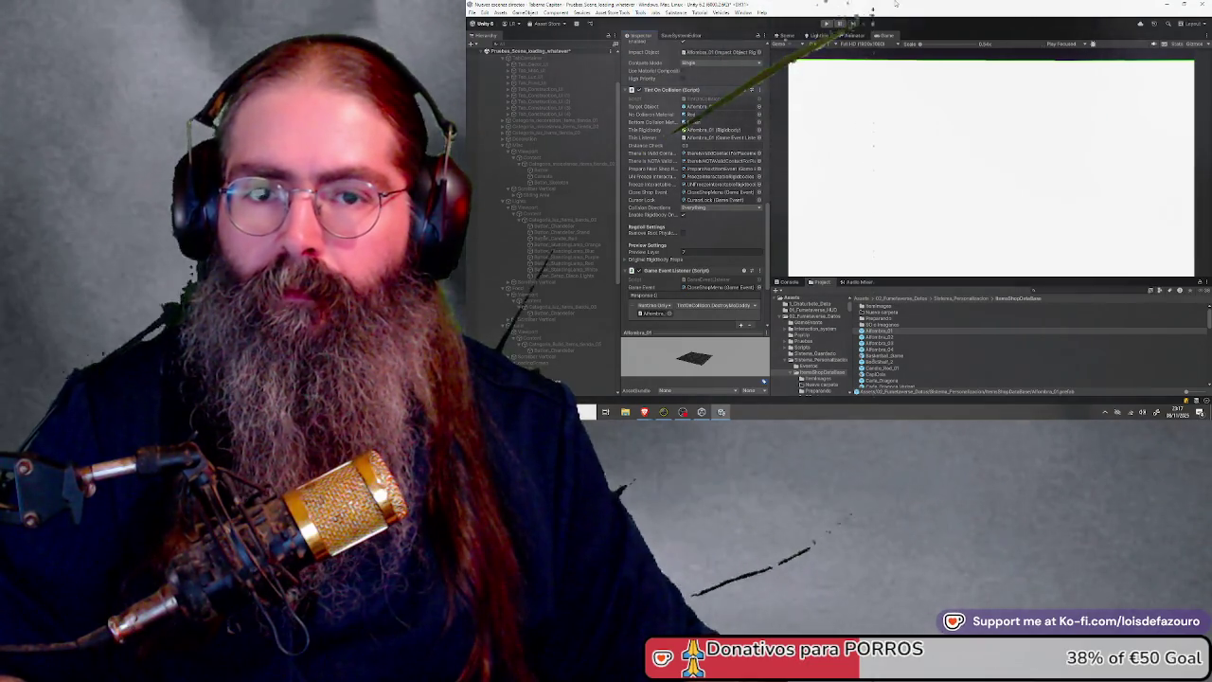
Lock the Inspector on Alfombra_01 and add a second Inspector panel
{"action": "right_click", "coordinate": [642, 36]}
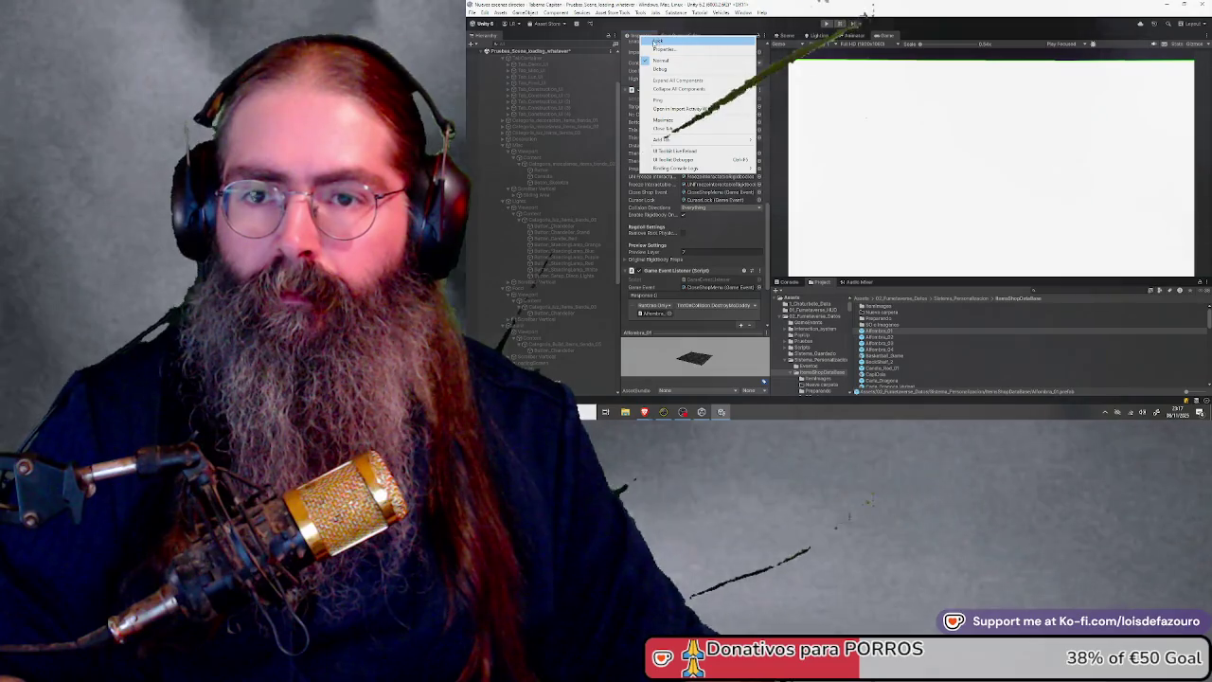
{"action": "left_click", "coordinate": [646, 38]}
{"action": "right_click", "coordinate": [647, 38]}
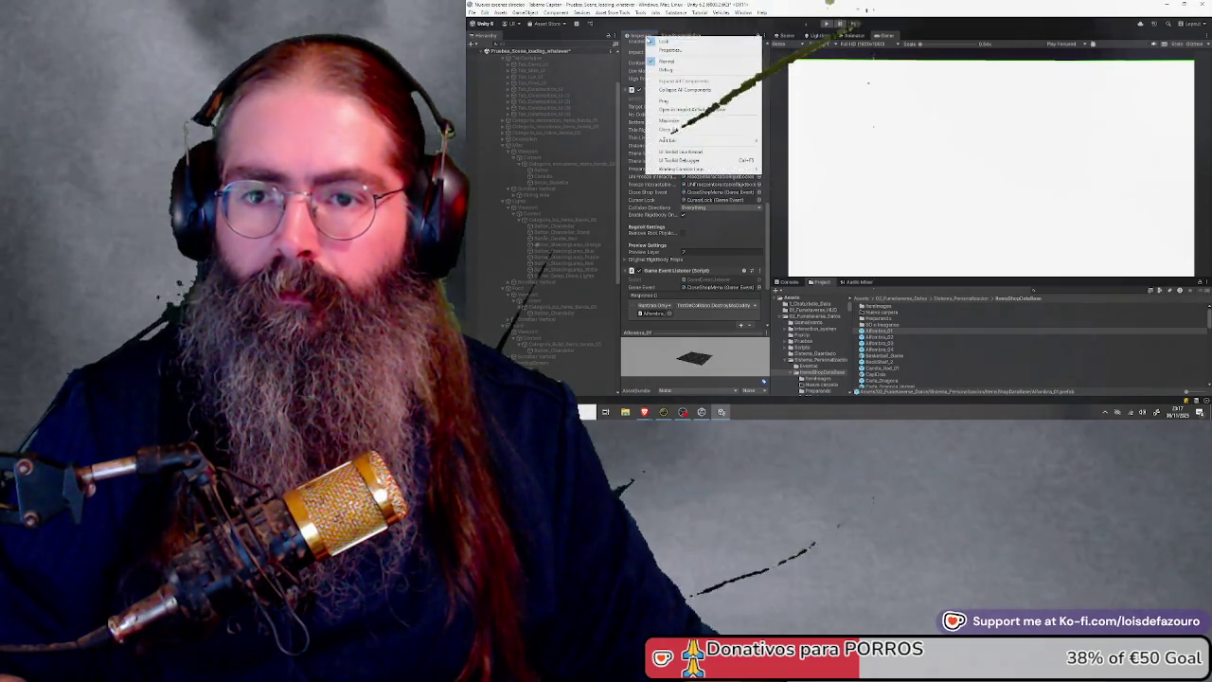
{"action": "mouse_move", "coordinate": [709, 143]}
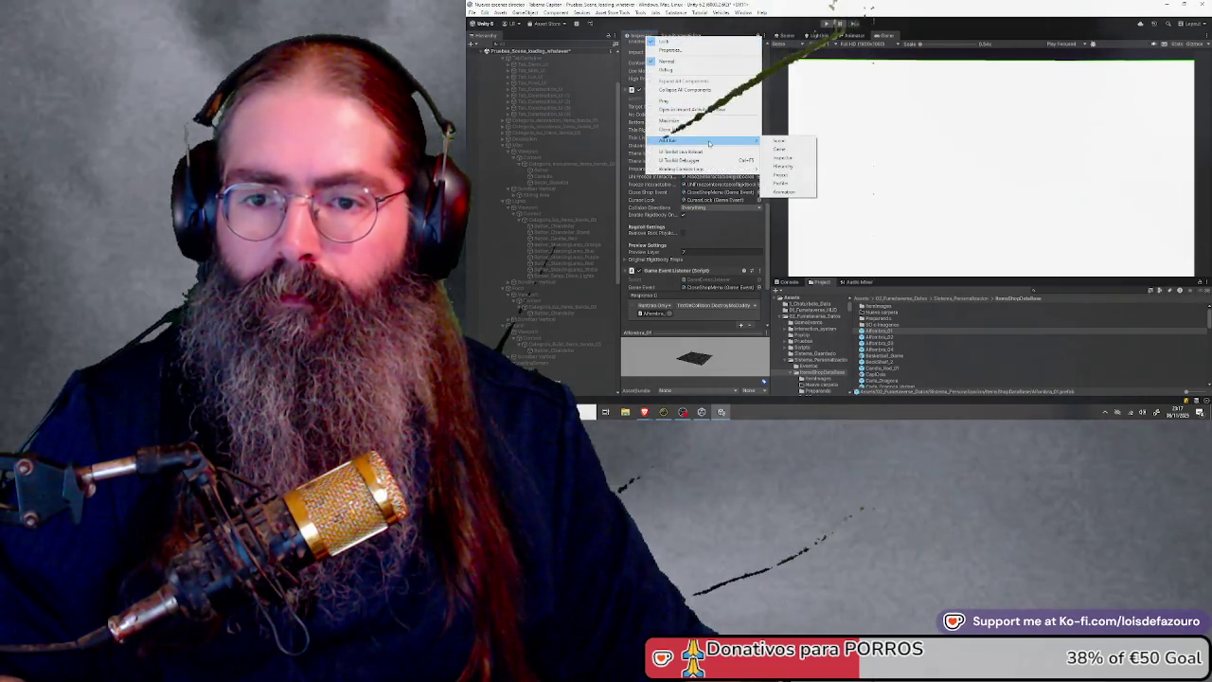
{"action": "left_click", "coordinate": [783, 159]}
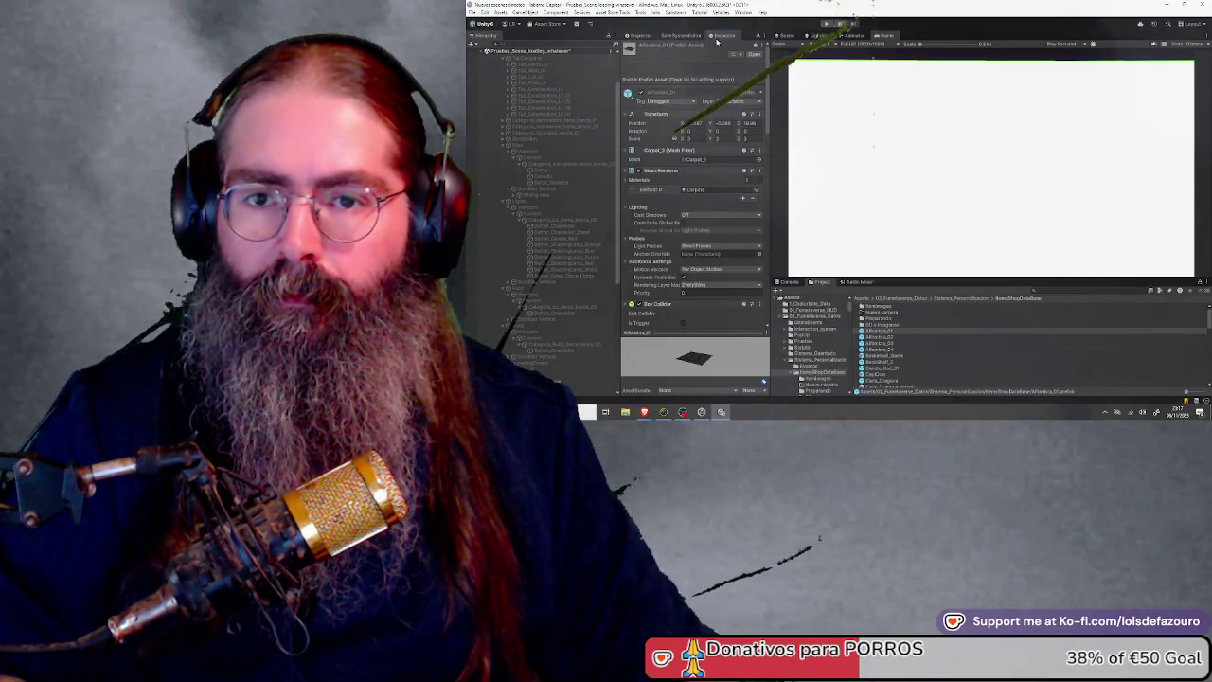
{"action": "scroll", "coordinate": [733, 59], "scroll_direction": "down", "scroll_amount": 5}
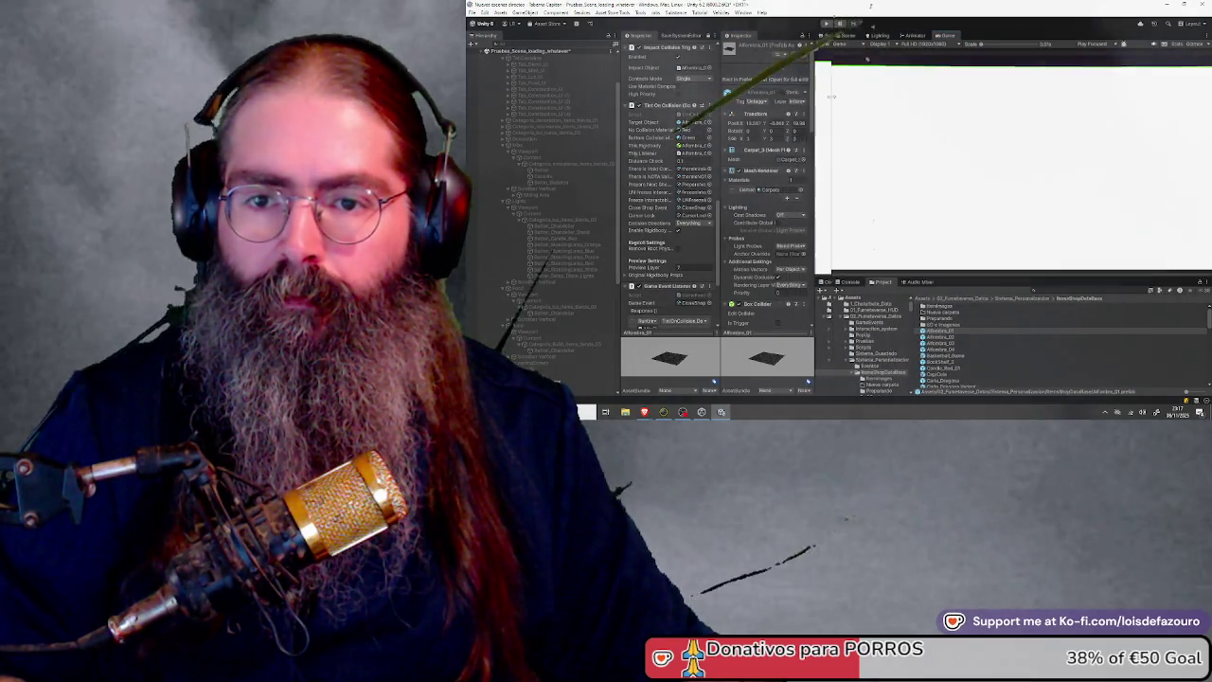
Narrow the Hierarchy and widen both Inspector panels
{"action": "left_click_drag", "start_coordinate": [618, 144], "coordinate": [559, 140]}
{"action": "scroll", "coordinate": [645, 156], "scroll_direction": "up", "scroll_amount": 8}
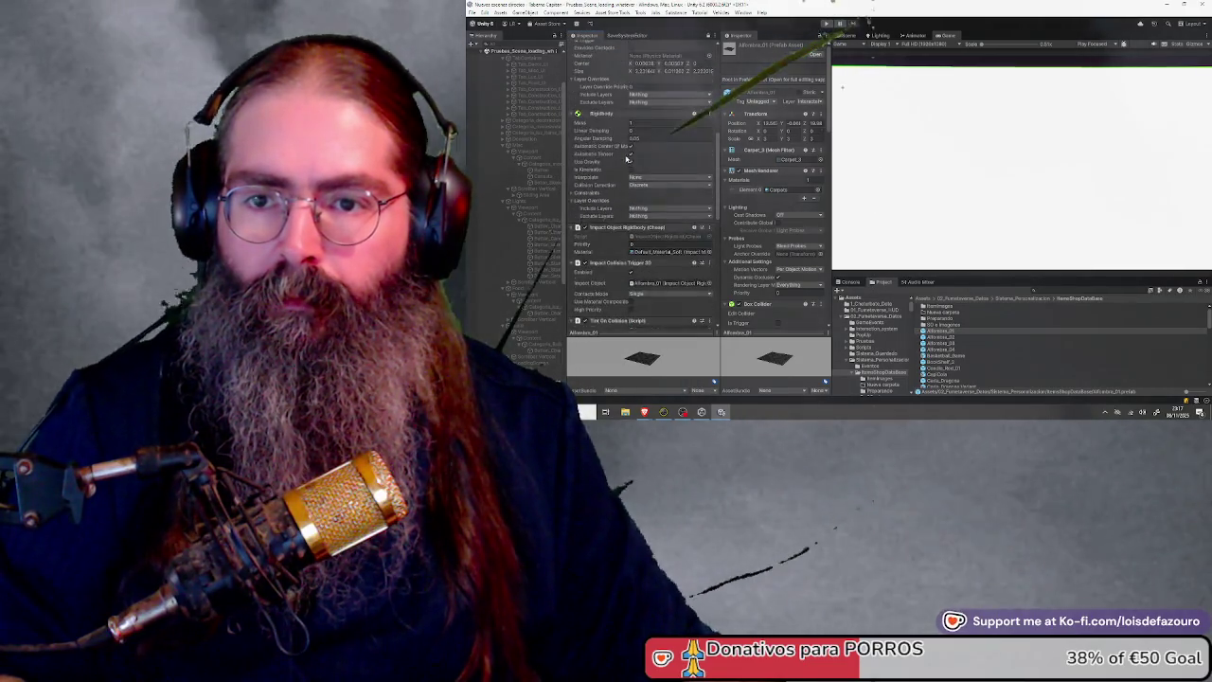
{"action": "left_click_drag", "start_coordinate": [833, 100], "coordinate": [858, 100]}
{"action": "scroll", "coordinate": [971, 331], "scroll_direction": "down", "scroll_amount": 5}
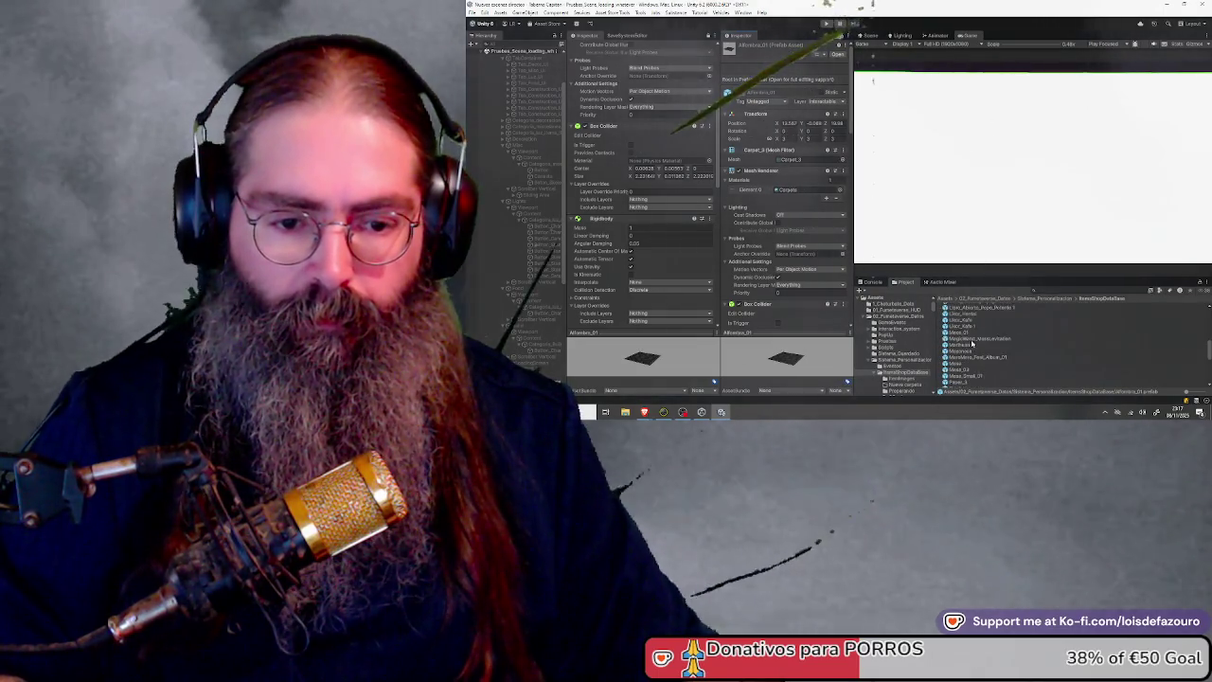
{"action": "scroll", "coordinate": [971, 330], "scroll_direction": "up", "scroll_amount": 5}
Select all 32 food prefabs in the Preparando folder, from Apple_Green to the last one
{"action": "left_click", "coordinate": [965, 320]}
{"action": "double_click", "coordinate": [965, 320]}
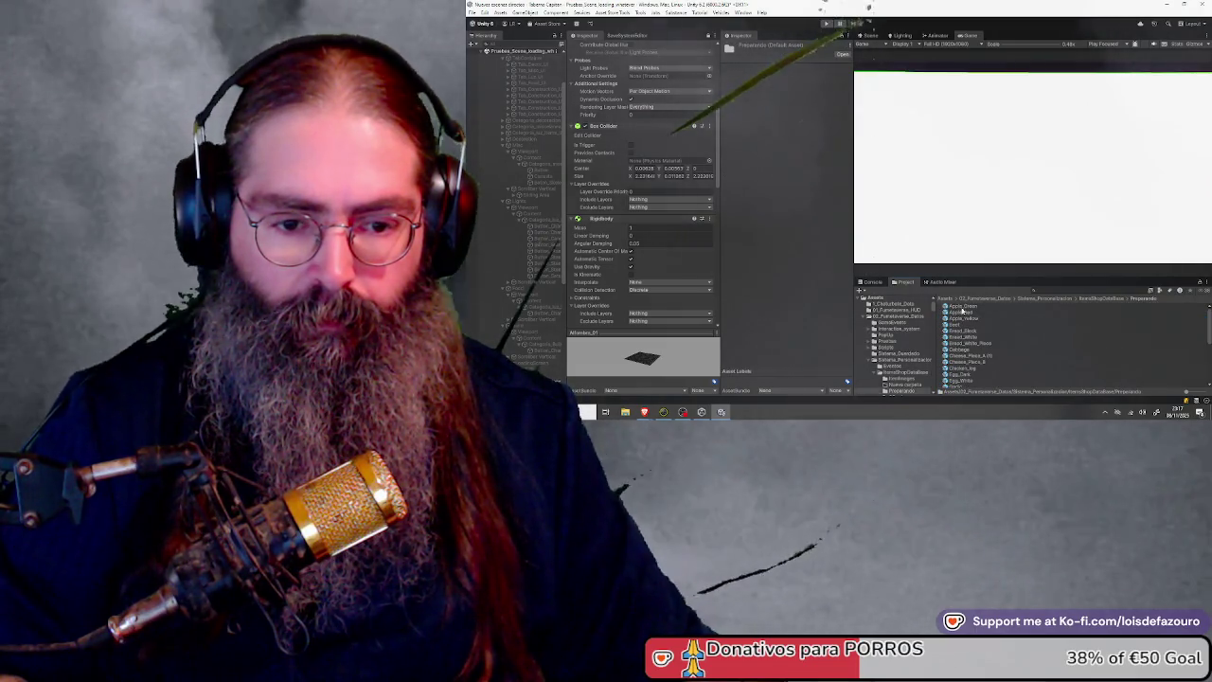
{"action": "left_click", "coordinate": [962, 307]}
{"action": "scroll", "coordinate": [960, 353], "scroll_direction": "down", "scroll_amount": 3}
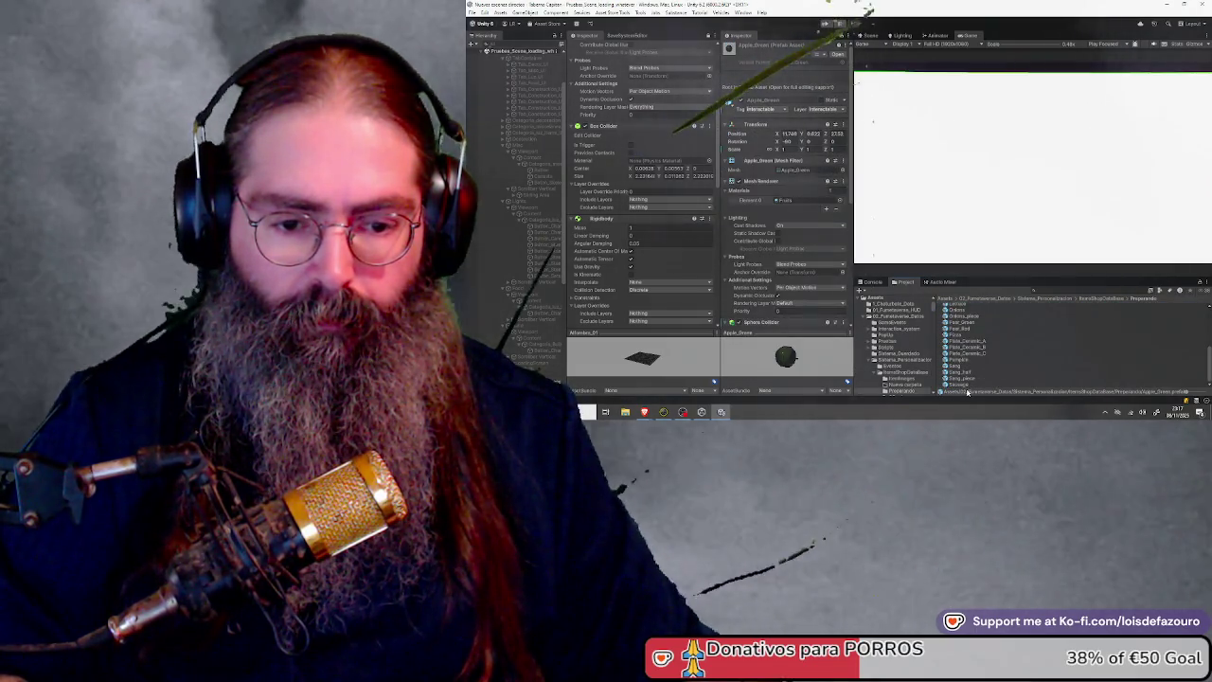
{"action": "left_click", "coordinate": [962, 385], "text": "shift"}
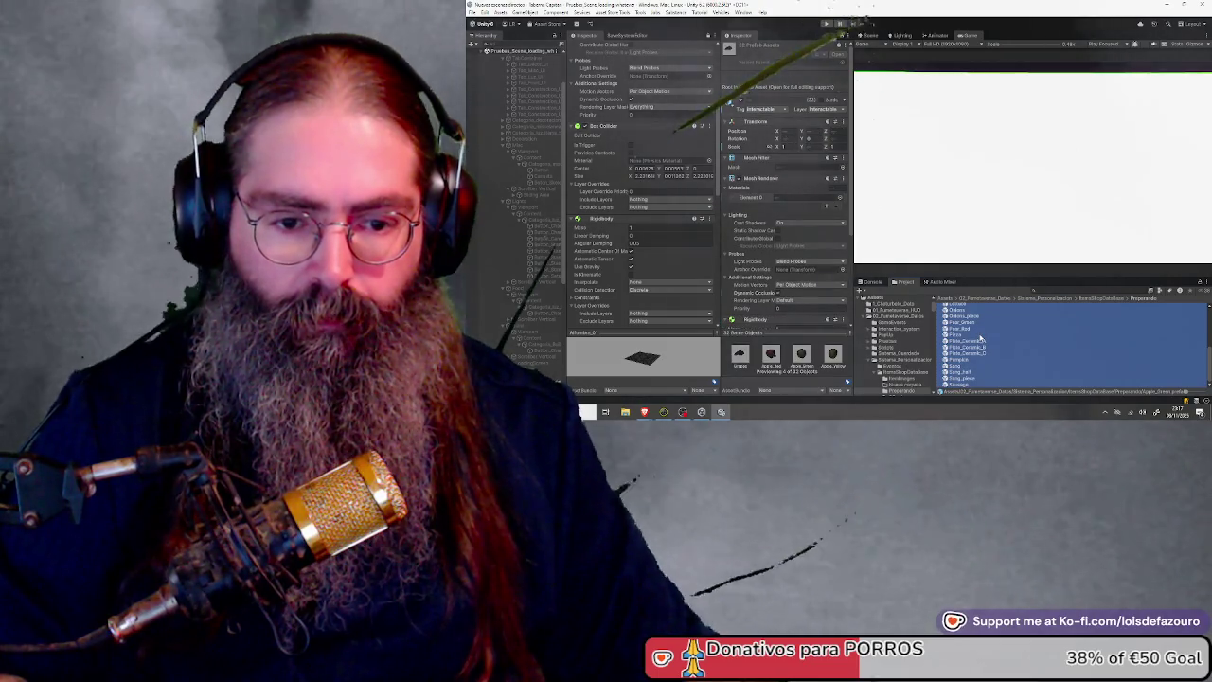
{"action": "scroll", "coordinate": [637, 161], "scroll_direction": "down", "scroll_amount": 10}
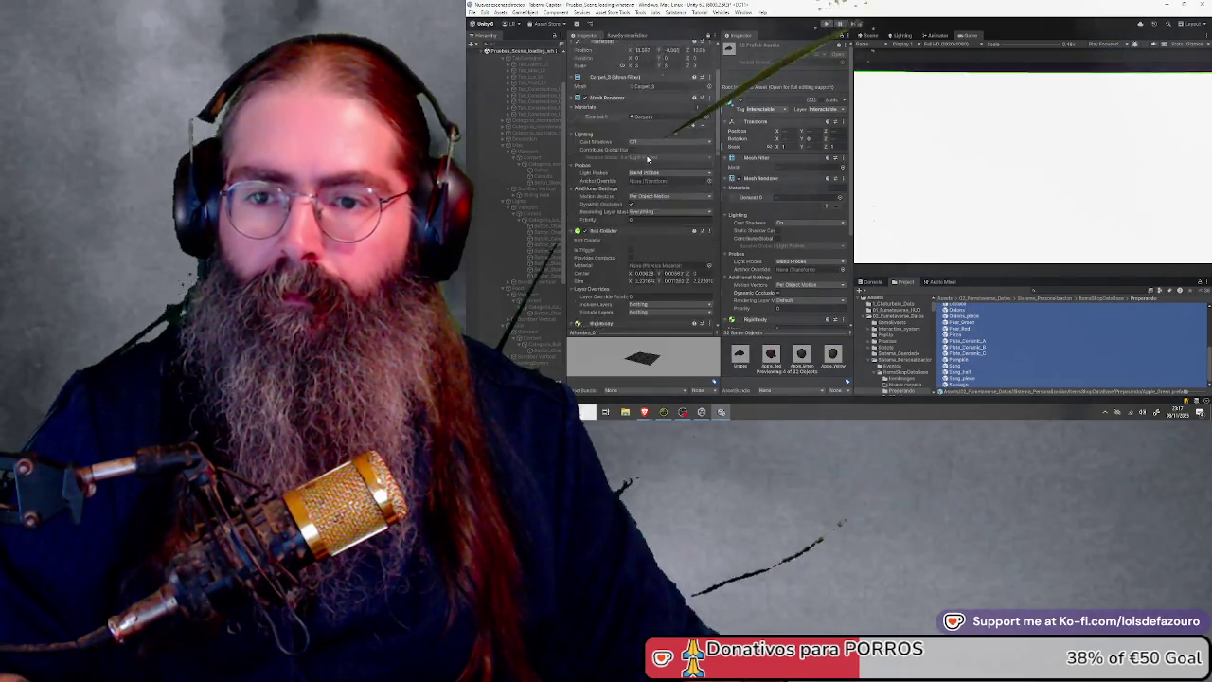
{"action": "scroll", "coordinate": [633, 159], "scroll_direction": "up", "scroll_amount": 3}
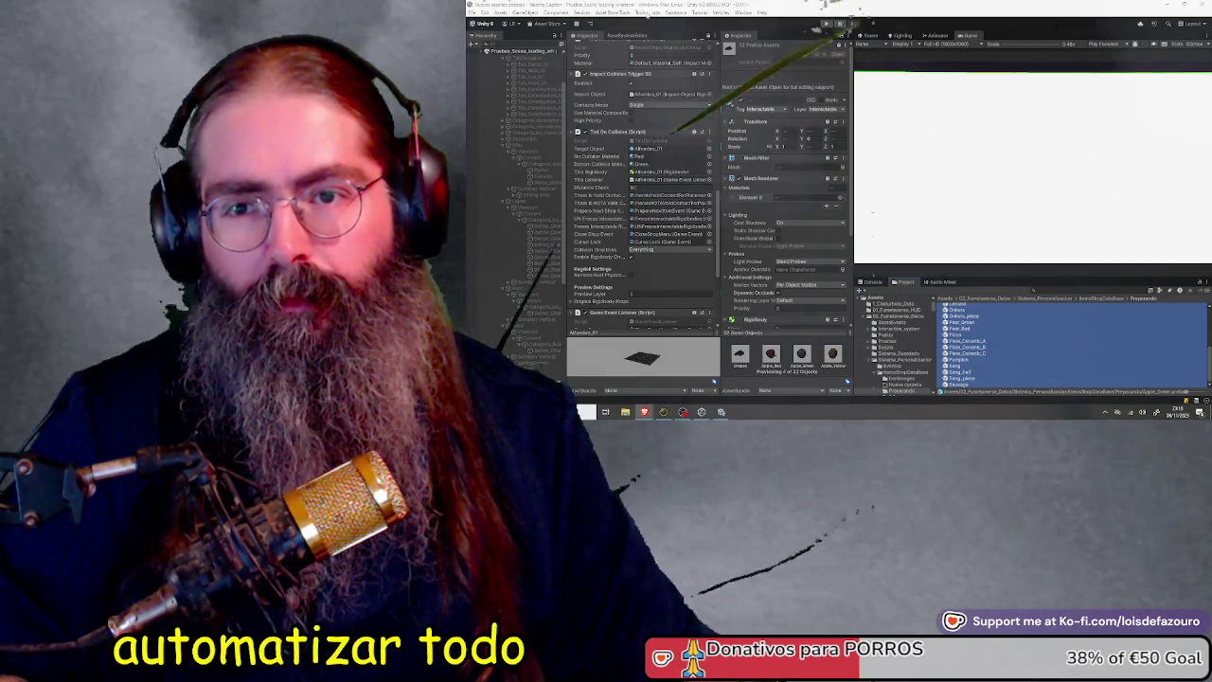
In Multi Component Copier, set Alfombra_01 as source, excluding Mesh Filter, Mesh Renderer and BoxCollider
{"action": "left_click", "coordinate": [640, 12]}
{"action": "left_click", "coordinate": [674, 61]}
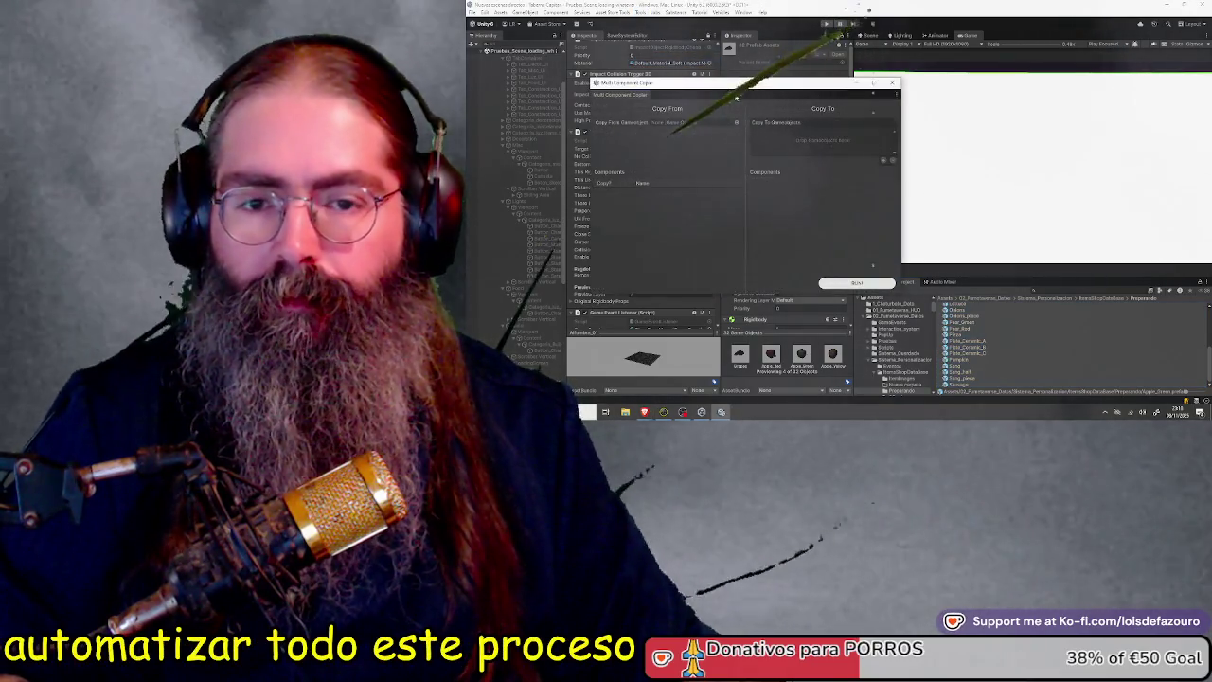
{"action": "left_click_drag", "start_coordinate": [736, 82], "coordinate": [893, 90]}
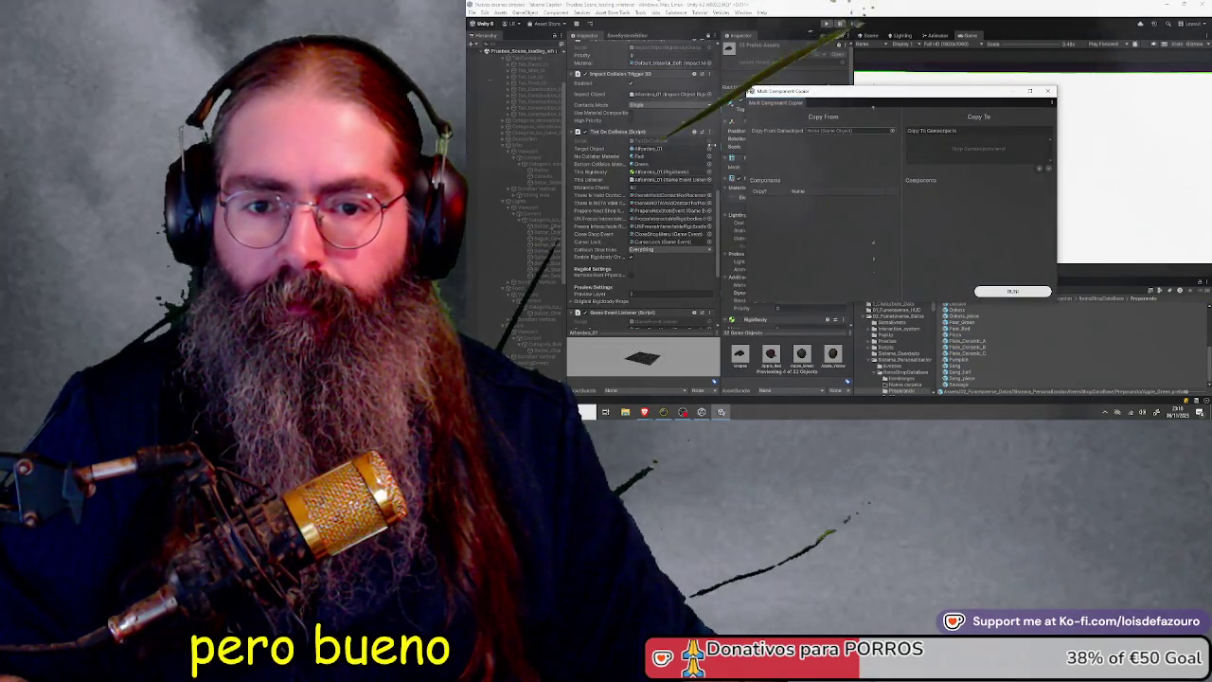
{"action": "scroll", "coordinate": [995, 327], "scroll_direction": "up", "scroll_amount": 5}
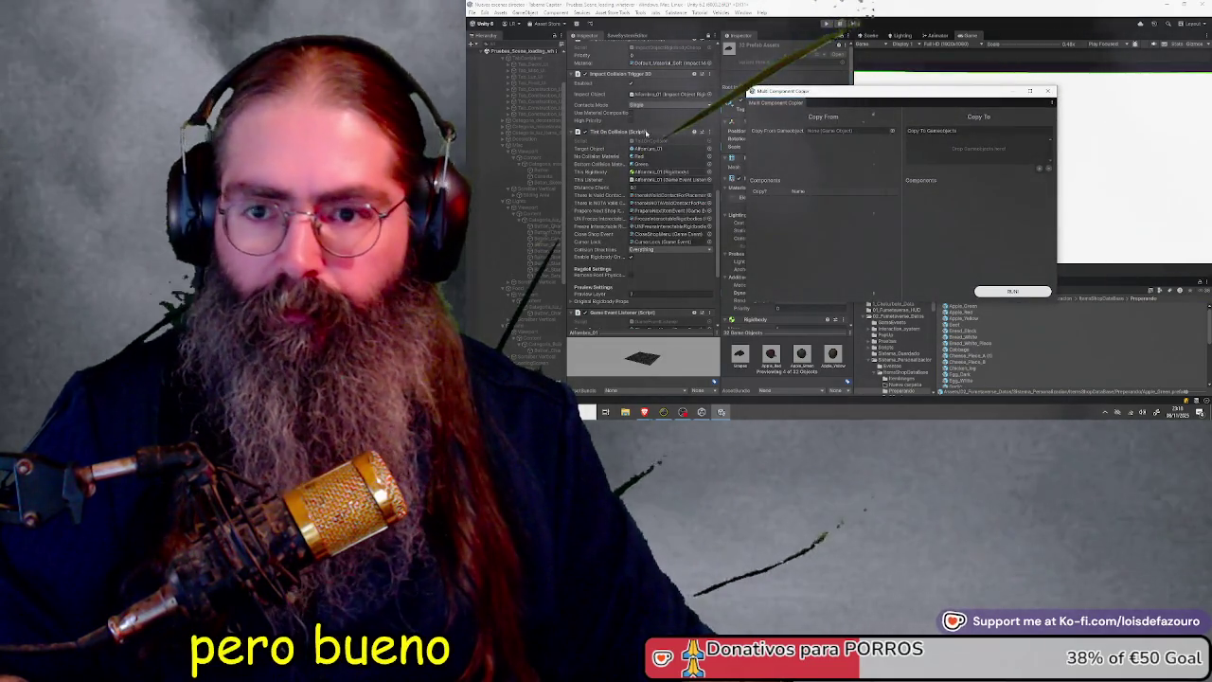
{"action": "scroll", "coordinate": [645, 136], "scroll_direction": "up", "scroll_amount": 10}
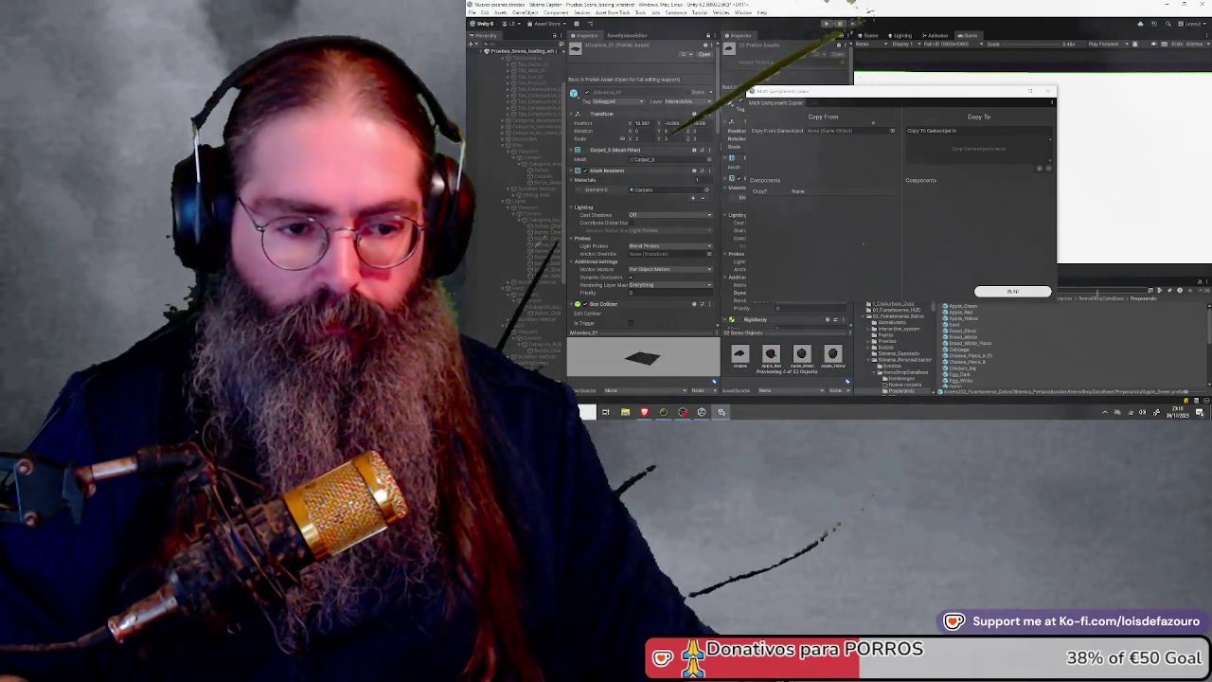
{"action": "left_click_drag", "start_coordinate": [897, 99], "coordinate": [863, 89]}
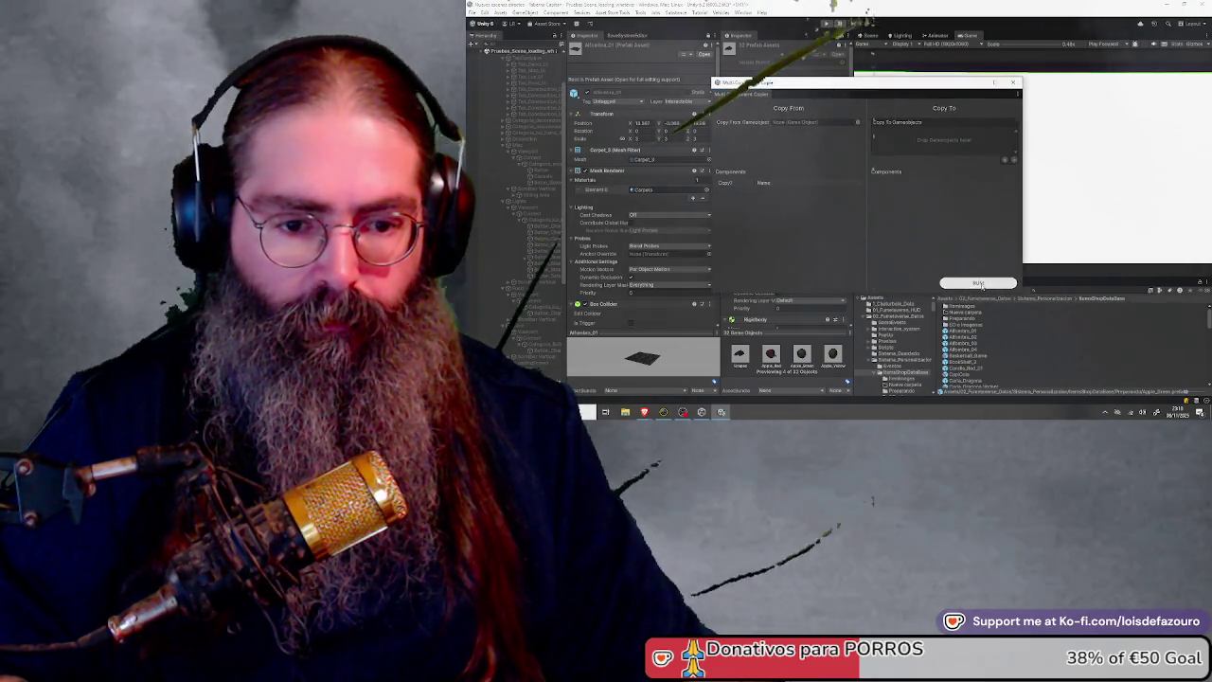
{"action": "left_click_drag", "start_coordinate": [966, 337], "coordinate": [815, 123]}
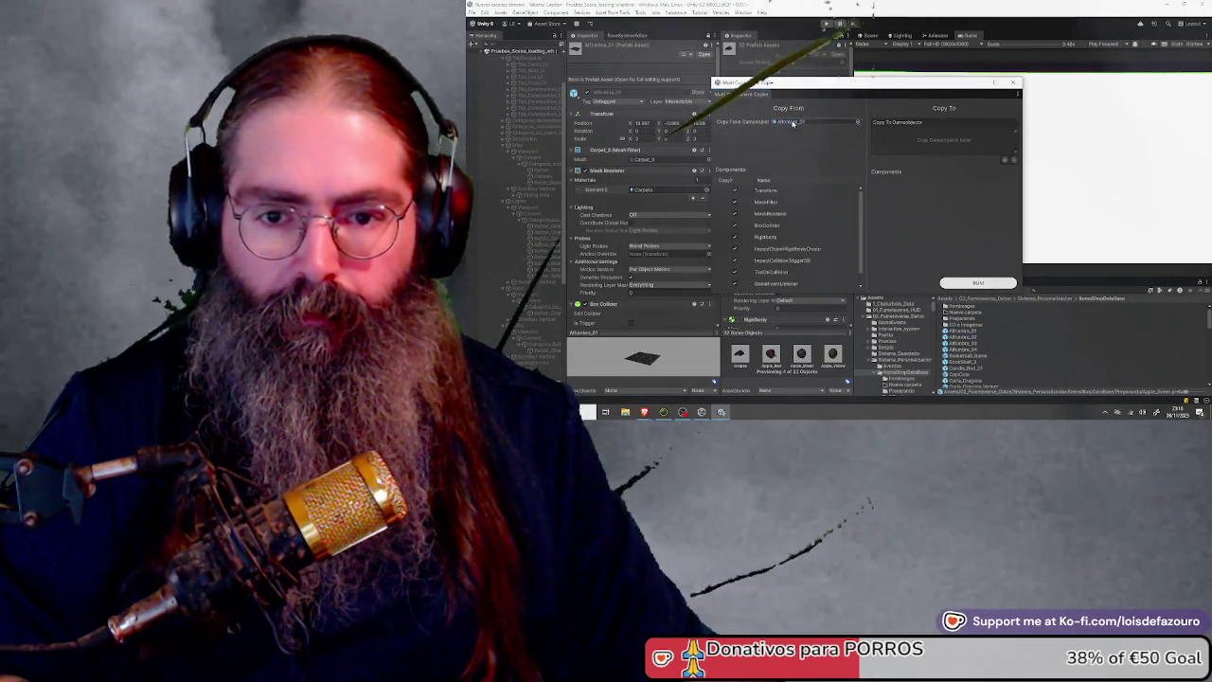
{"action": "left_click", "coordinate": [736, 202]}
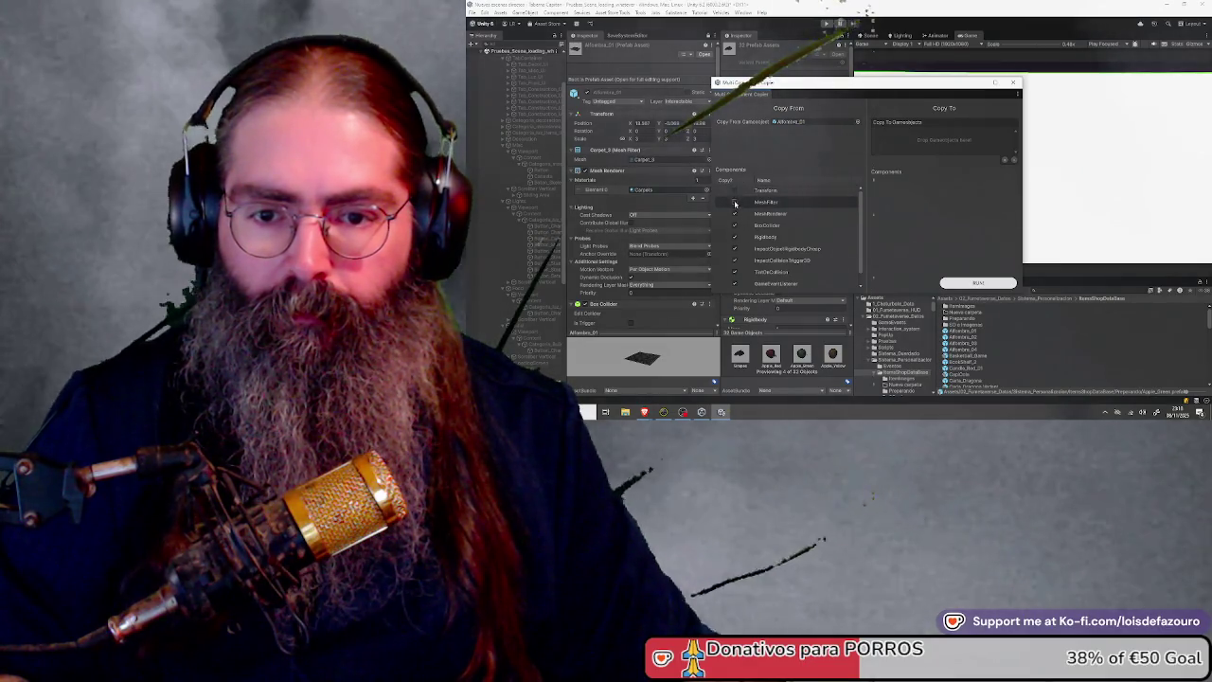
{"action": "left_click", "coordinate": [736, 213]}
{"action": "left_click", "coordinate": [735, 226]}
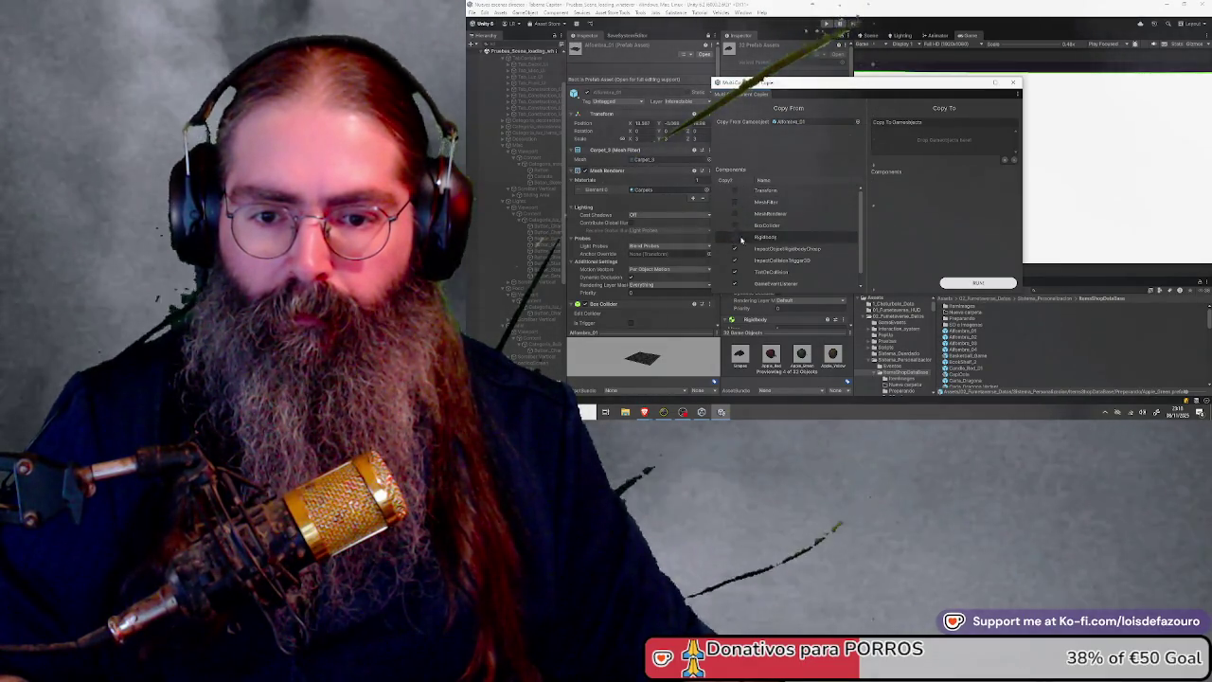
Add all Preparando food prefabs, starting with Apple_Green, as the copier's target objects
{"action": "scroll", "coordinate": [748, 251], "scroll_direction": "down", "scroll_amount": 1}
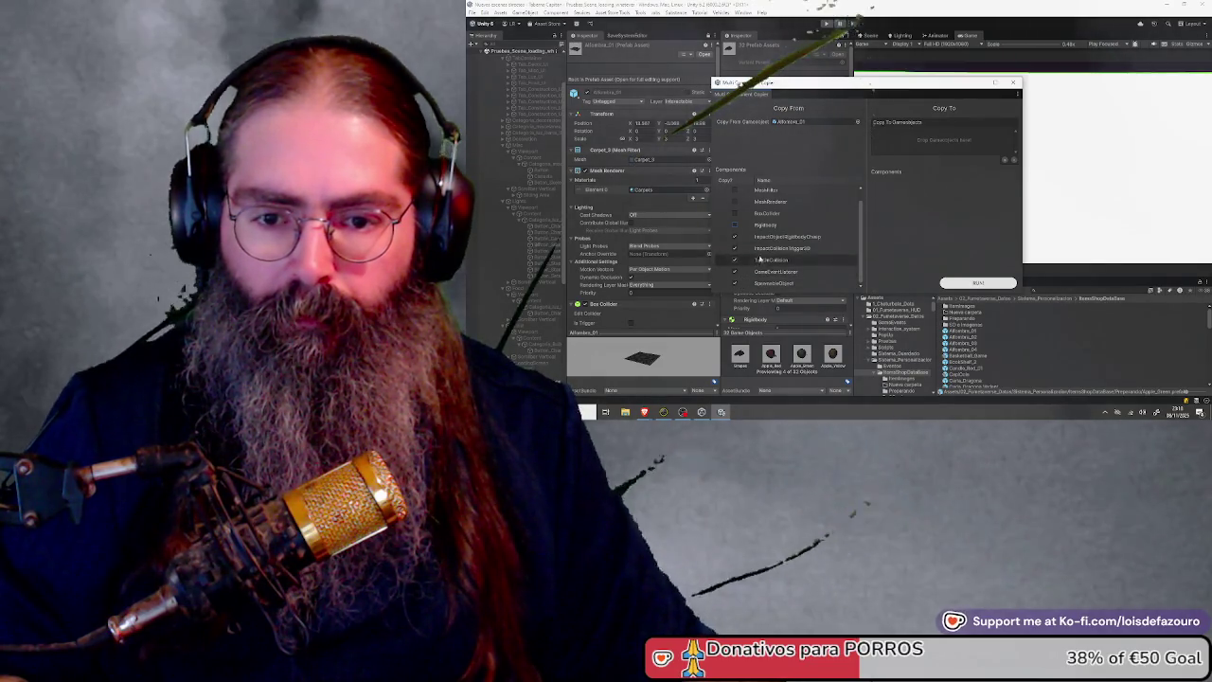
{"action": "left_click_drag", "start_coordinate": [910, 88], "coordinate": [811, 93]}
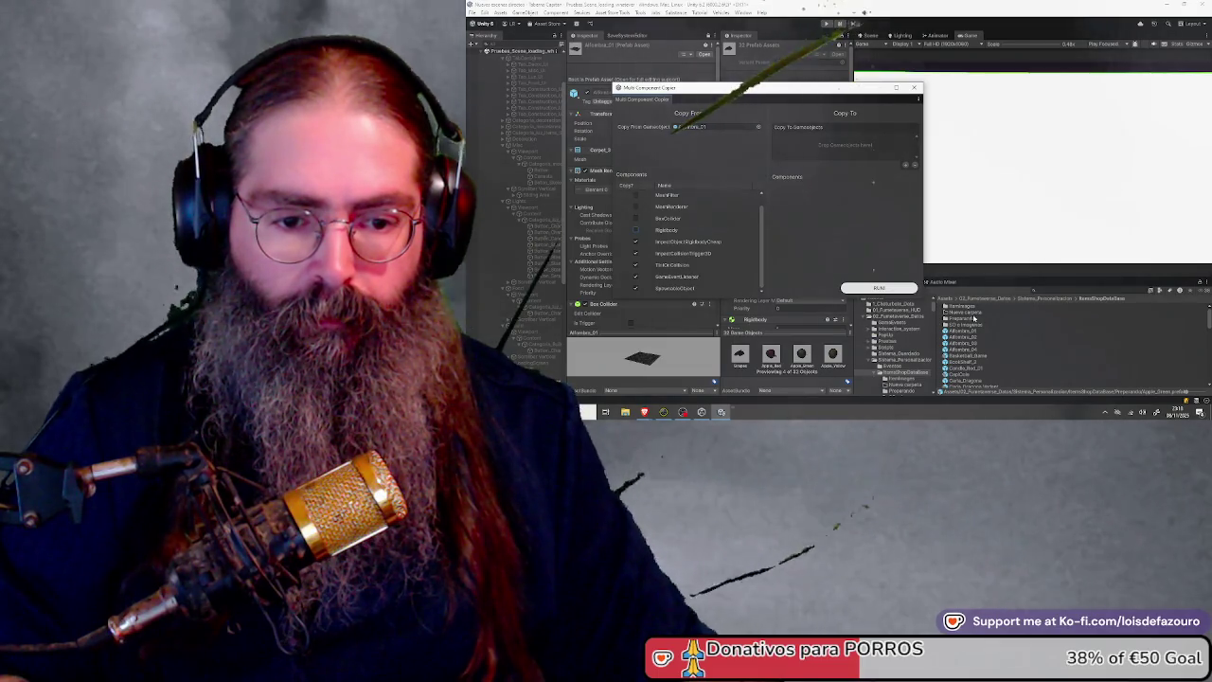
{"action": "double_click", "coordinate": [973, 318]}
{"action": "left_click", "coordinate": [957, 306]}
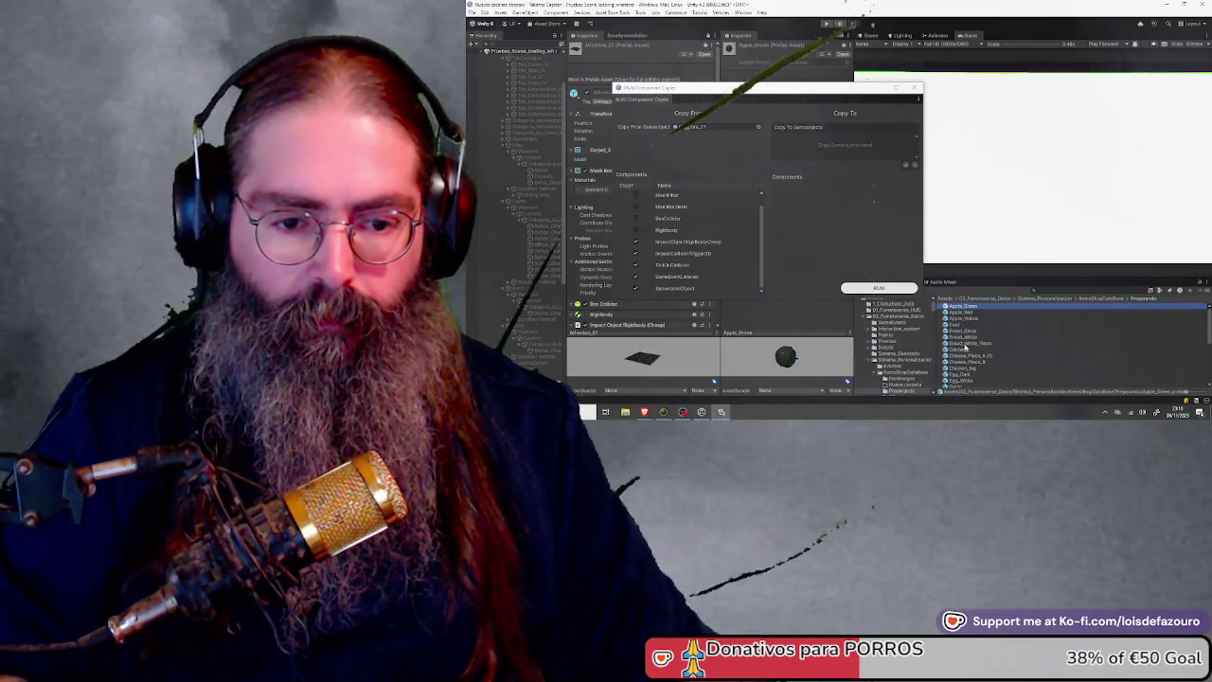
{"action": "scroll", "coordinate": [964, 345], "scroll_direction": "down", "scroll_amount": 3}
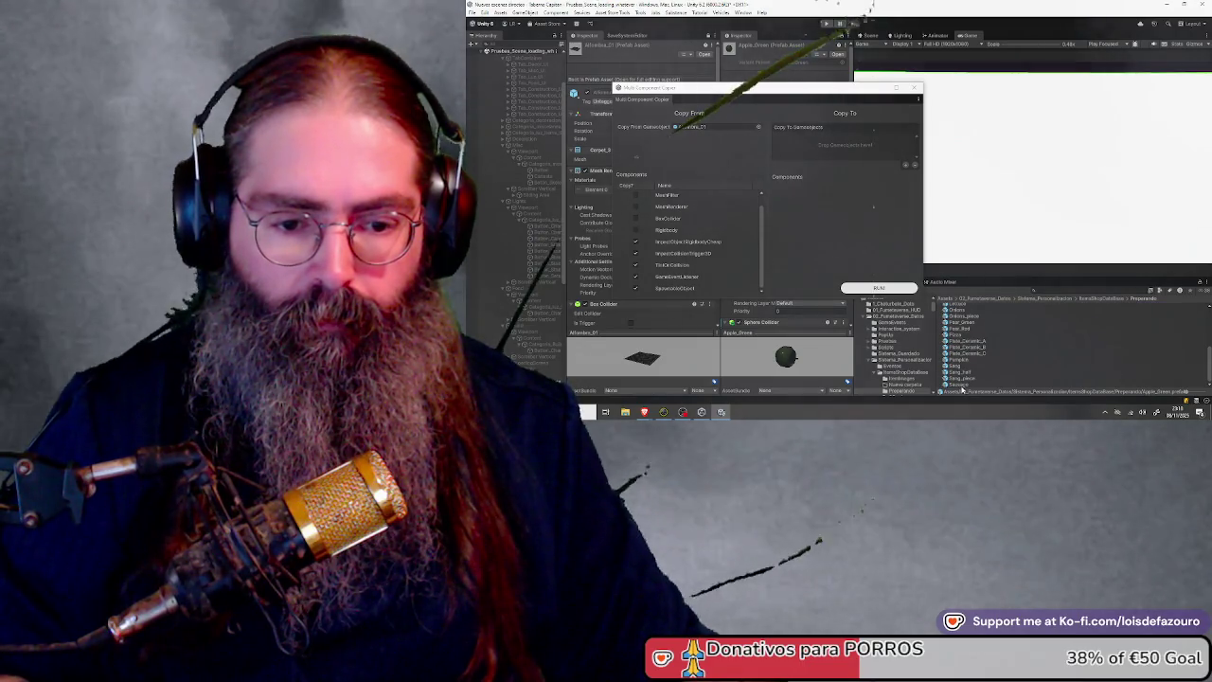
{"action": "left_click", "coordinate": [962, 385], "text": "shift"}
{"action": "left_click_drag", "start_coordinate": [962, 386], "coordinate": [820, 148]}
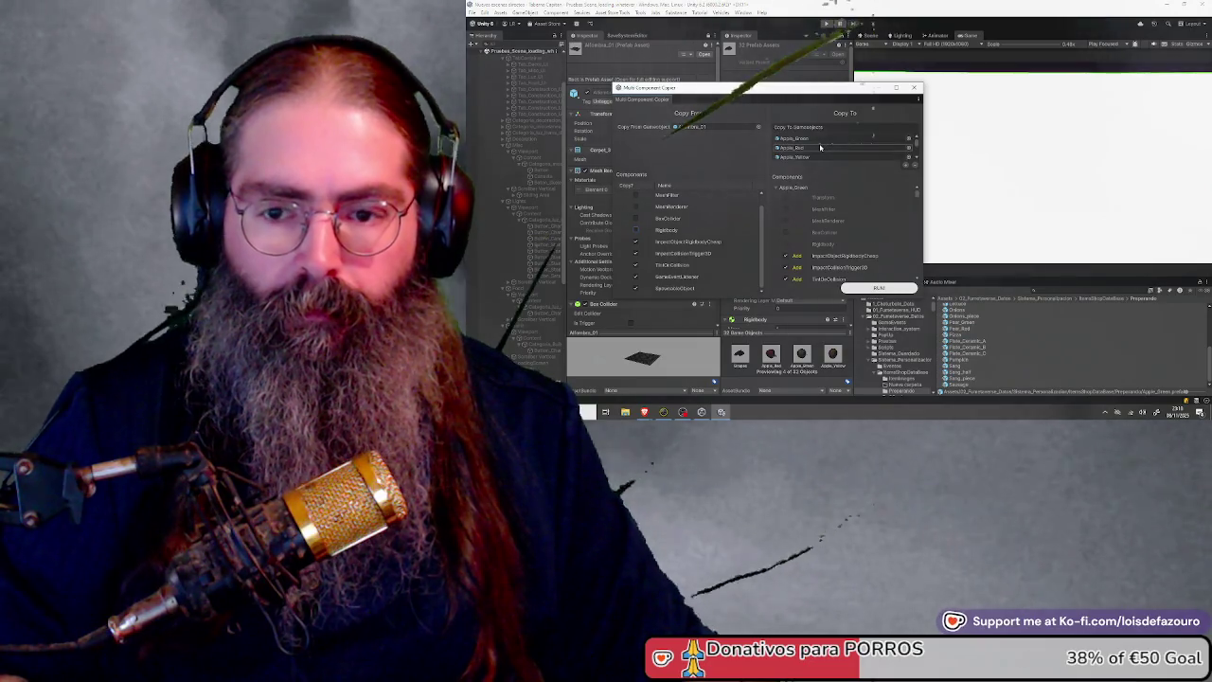
Run the copier to put Alfombra_01's impact, event and spawnable components onto every food prefab
{"action": "scroll", "coordinate": [867, 231], "scroll_direction": "down", "scroll_amount": 3}
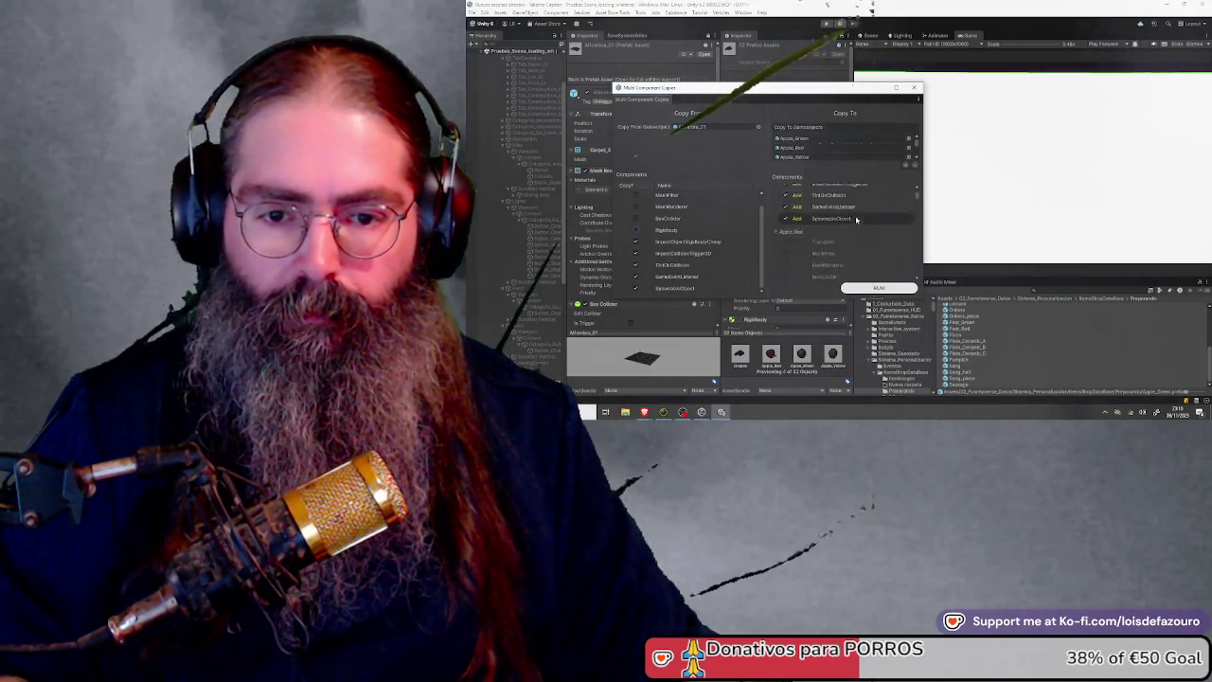
{"action": "scroll", "coordinate": [867, 232], "scroll_direction": "down", "scroll_amount": 3}
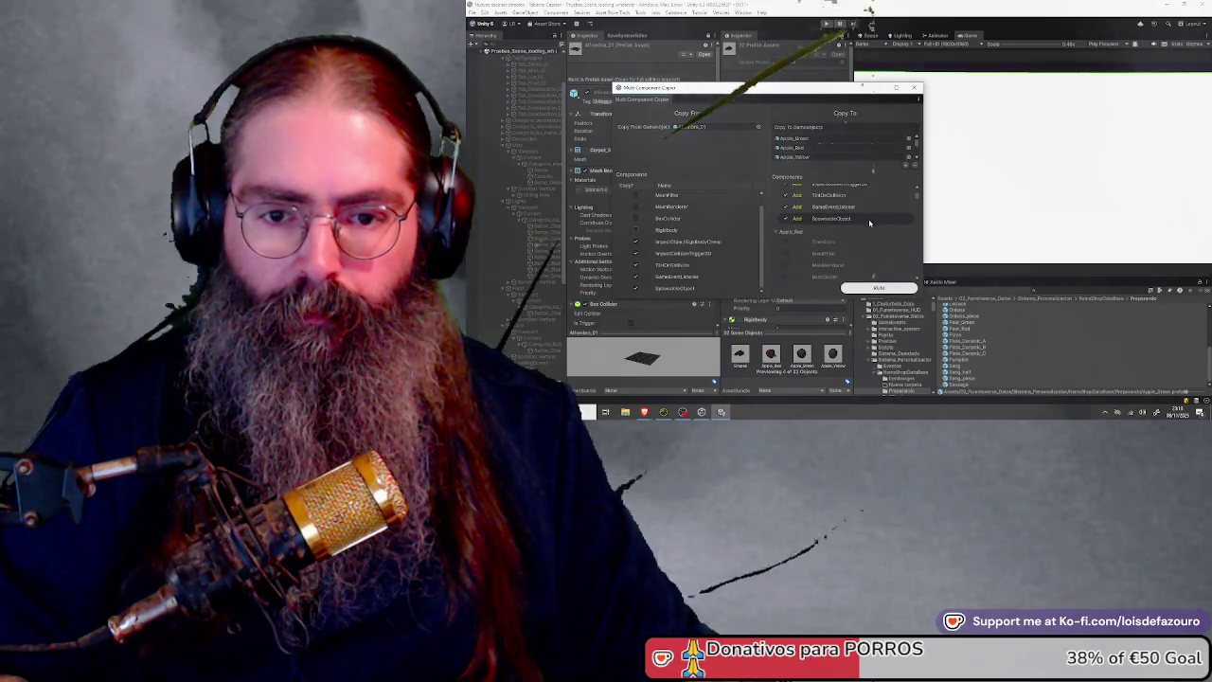
{"action": "scroll", "coordinate": [869, 227], "scroll_direction": "down", "scroll_amount": 3}
{"action": "scroll", "coordinate": [869, 230], "scroll_direction": "up", "scroll_amount": 2}
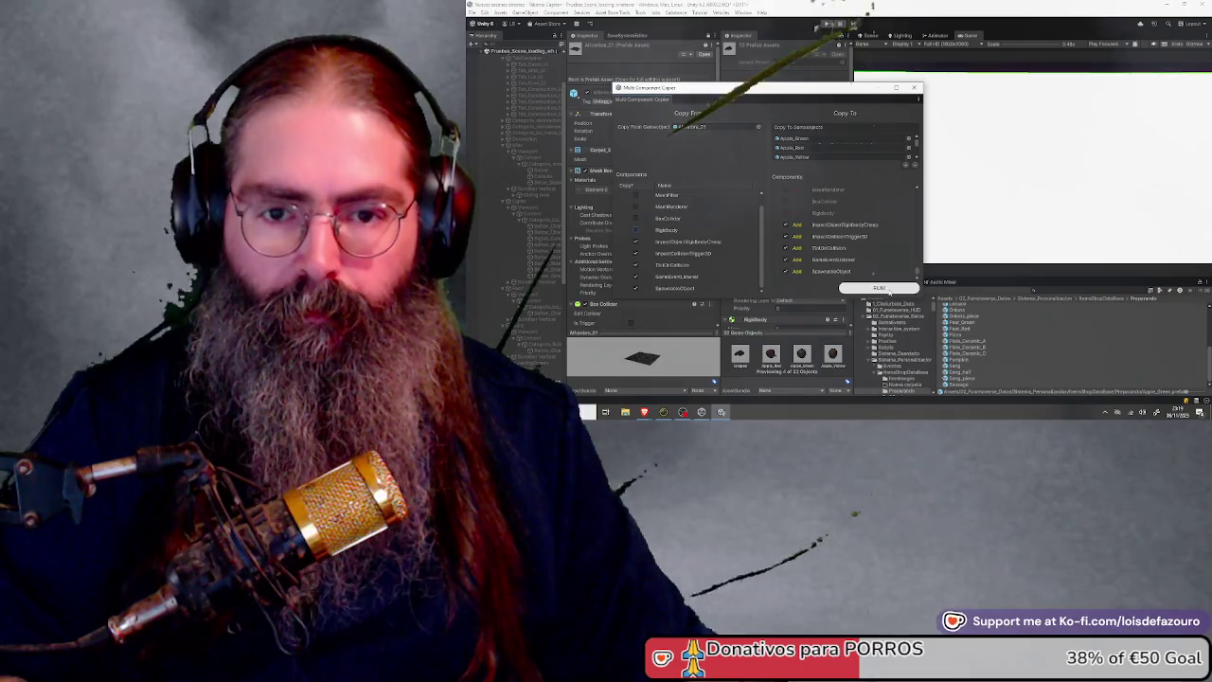
{"action": "left_click", "coordinate": [880, 288]}
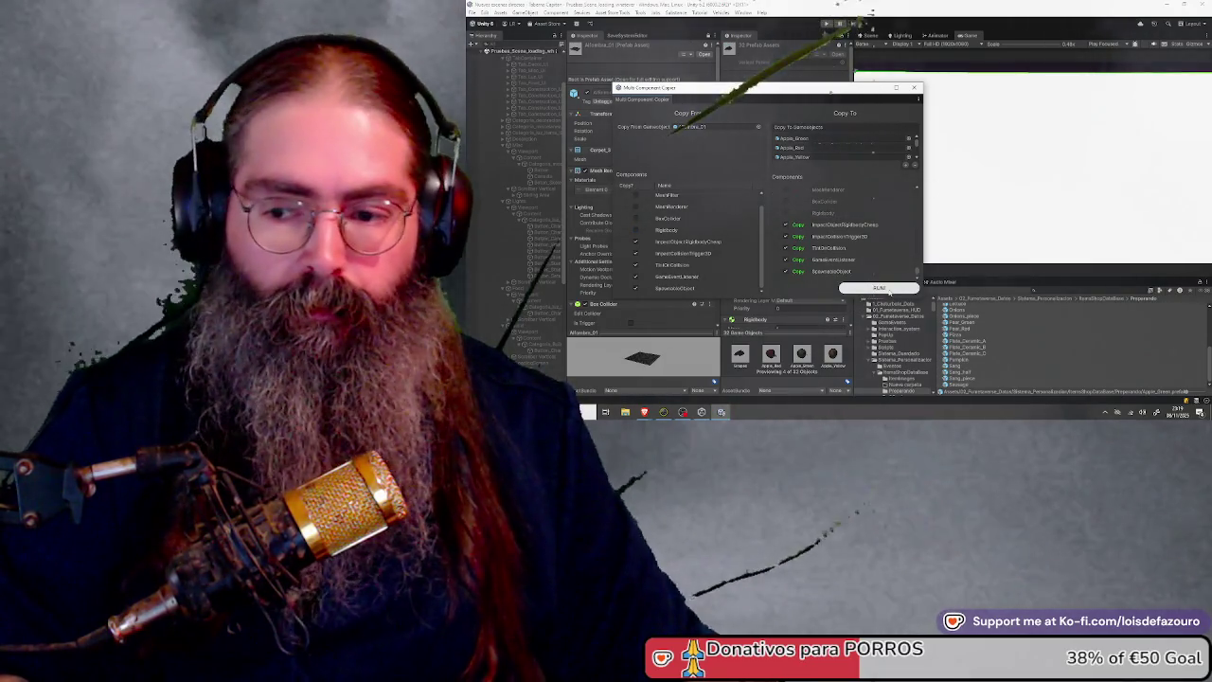
{"action": "mouse_move", "coordinate": [792, 90]}
{"action": "left_mouse_down"}
{"action": "mouse_move", "coordinate": [896, 104]}
{"action": "mouse_move", "coordinate": [880, 107]}
{"action": "left_mouse_up"}
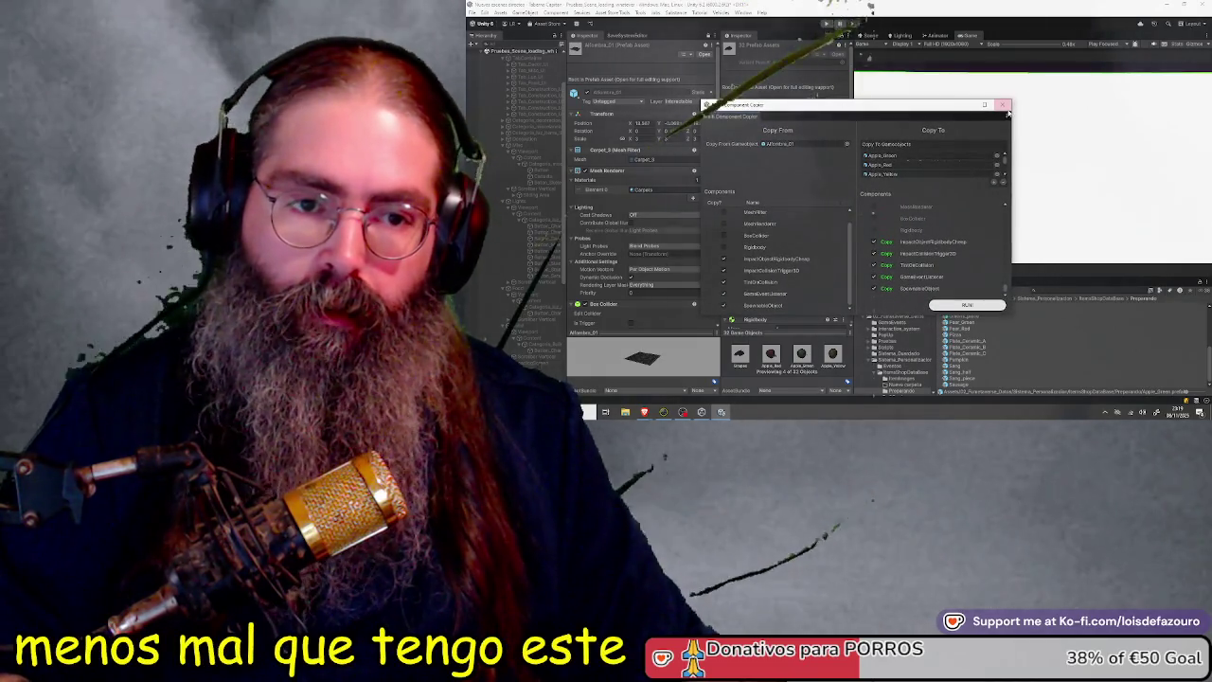
Close the Multi Component Copier, select Onions_piece, and close the second Inspector tab
{"action": "left_click", "coordinate": [1004, 105]}
{"action": "left_click", "coordinate": [964, 316]}
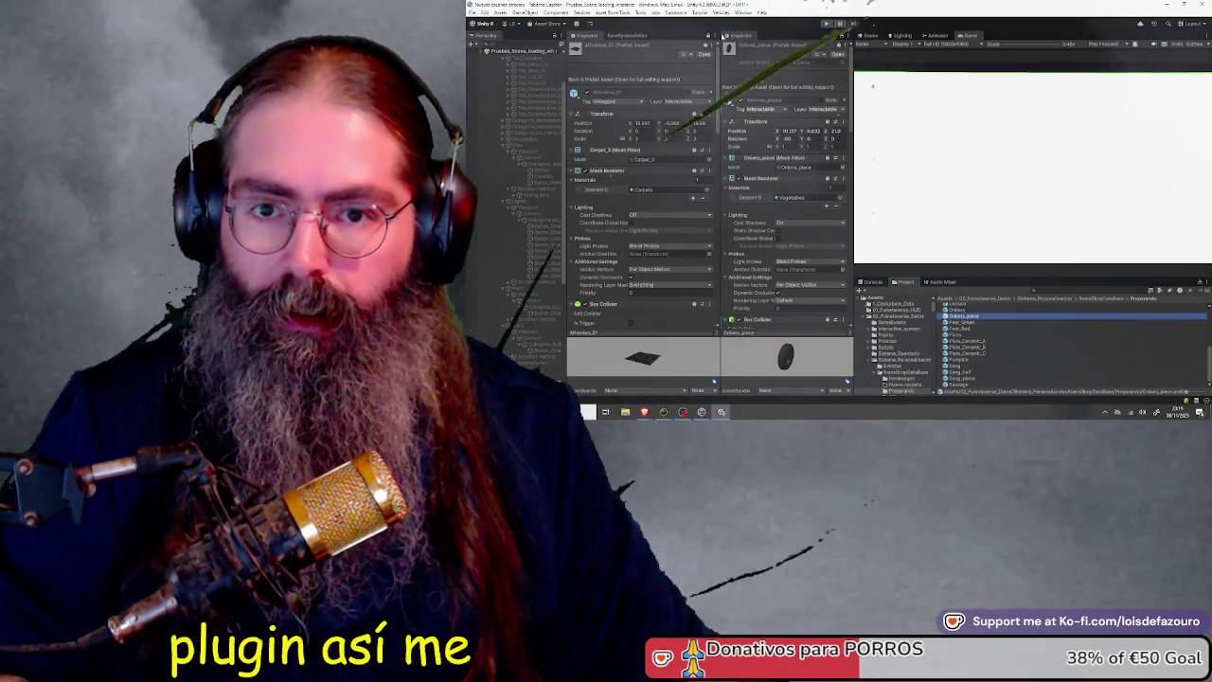
{"action": "left_click", "coordinate": [593, 38]}
{"action": "right_click", "coordinate": [593, 38]}
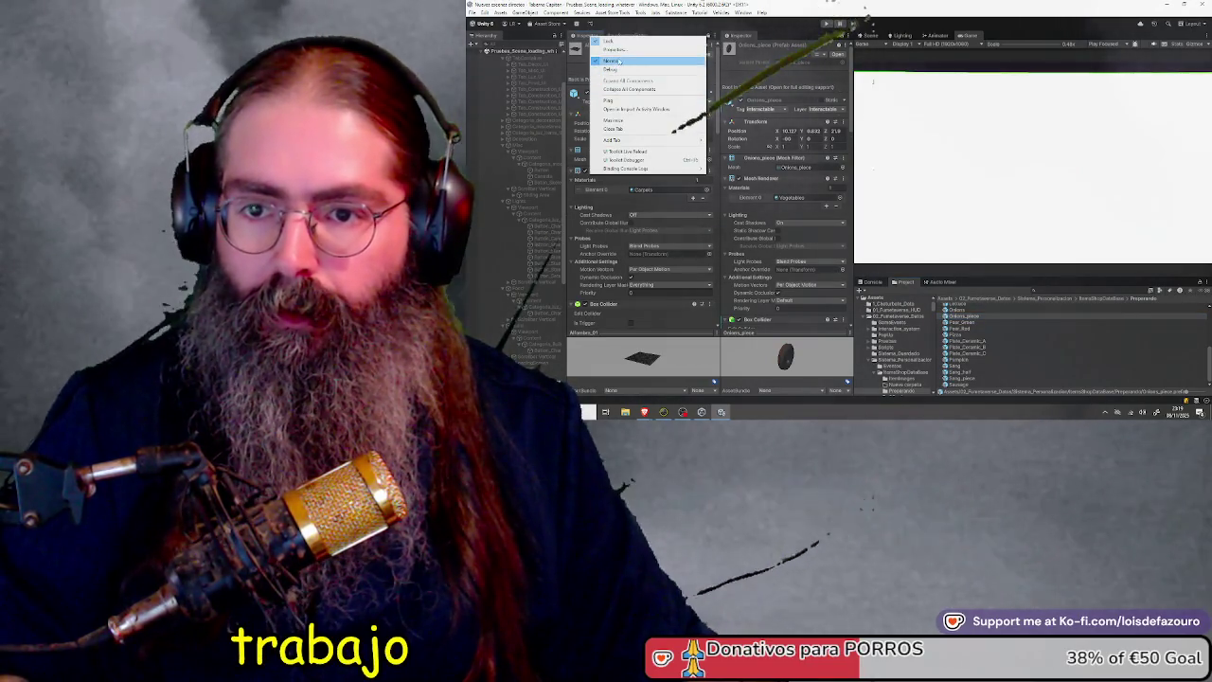
{"action": "left_click", "coordinate": [745, 45]}
{"action": "right_click", "coordinate": [745, 45]}
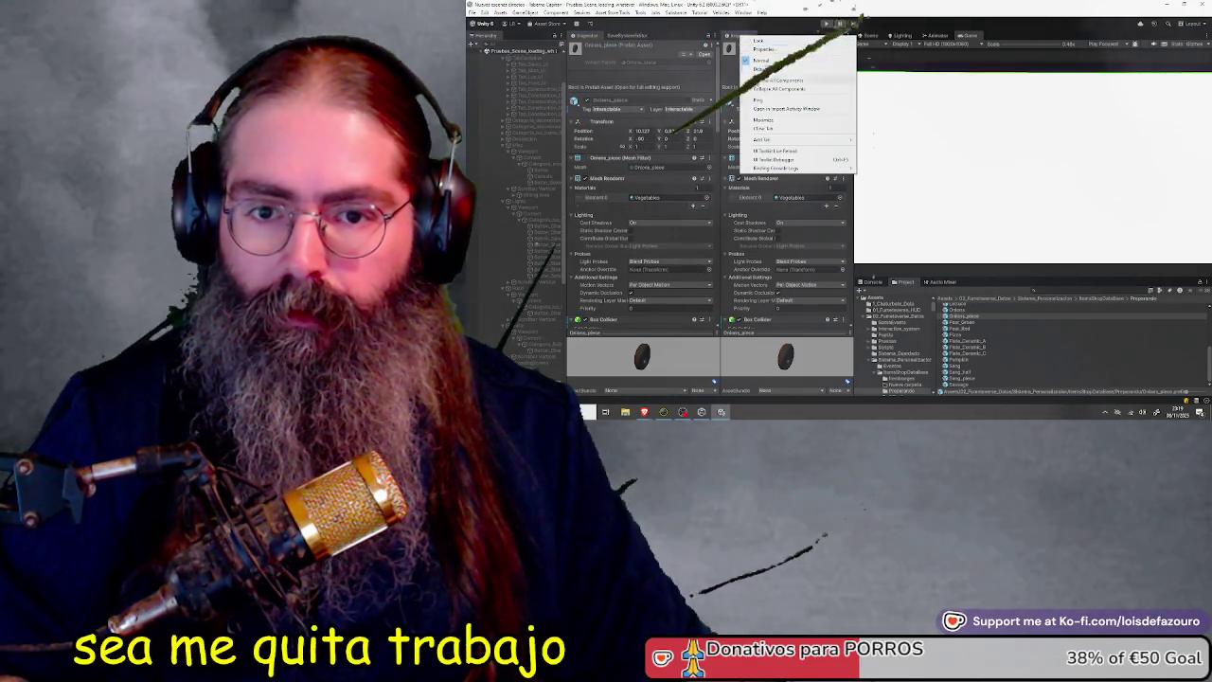
{"action": "left_click", "coordinate": [767, 129]}
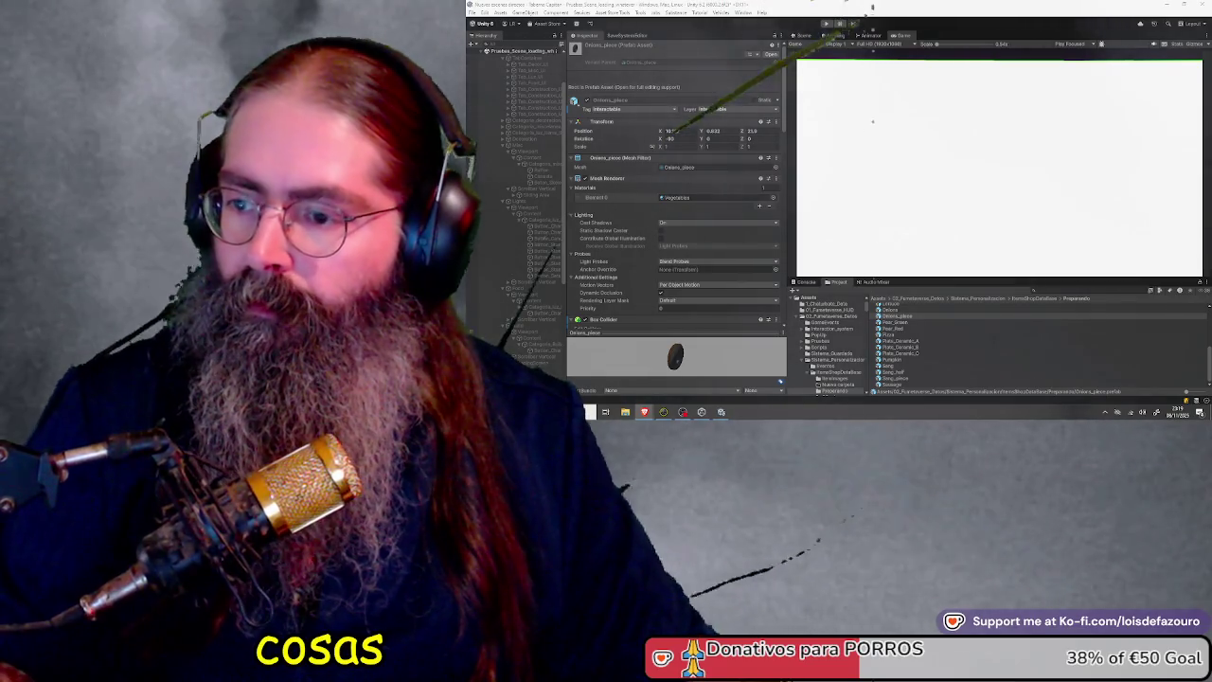
{"action": "scroll", "coordinate": [897, 339], "scroll_direction": "up", "scroll_amount": 5}
{"action": "left_click", "coordinate": [892, 306]}
{"action": "scroll", "coordinate": [622, 192], "scroll_direction": "down", "scroll_amount": 3}
{"action": "scroll", "coordinate": [621, 191], "scroll_direction": "down", "scroll_amount": 8}
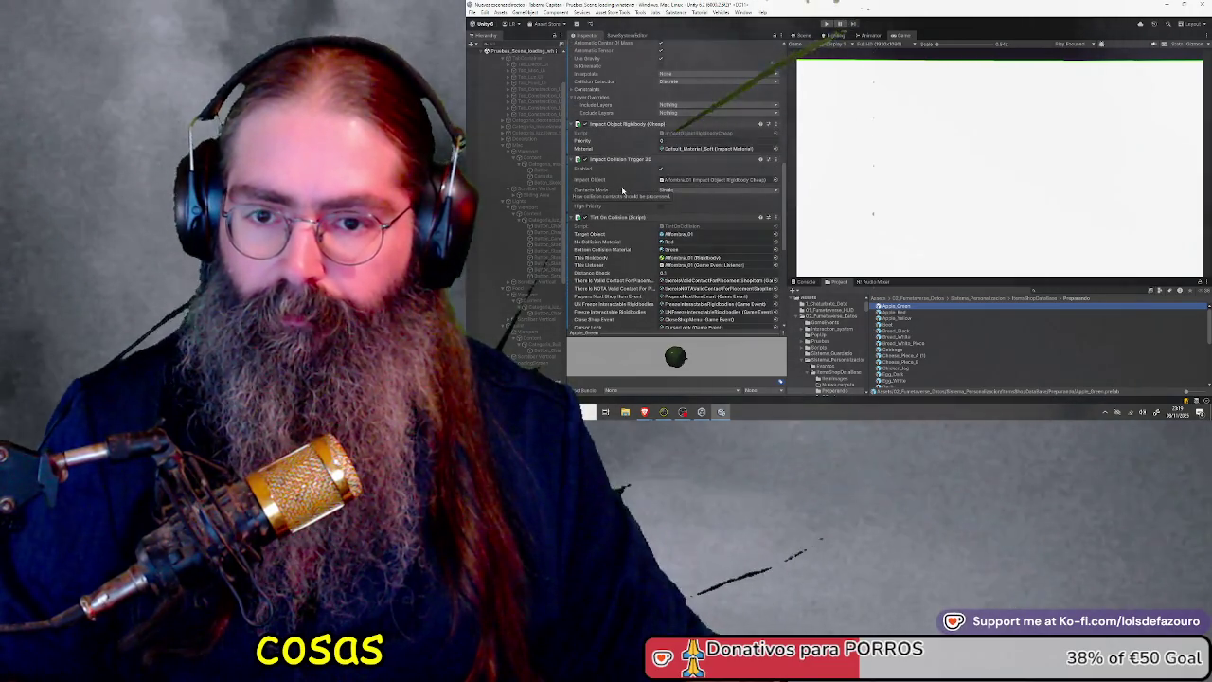
{"action": "scroll", "coordinate": [622, 191], "scroll_direction": "up", "scroll_amount": 2}
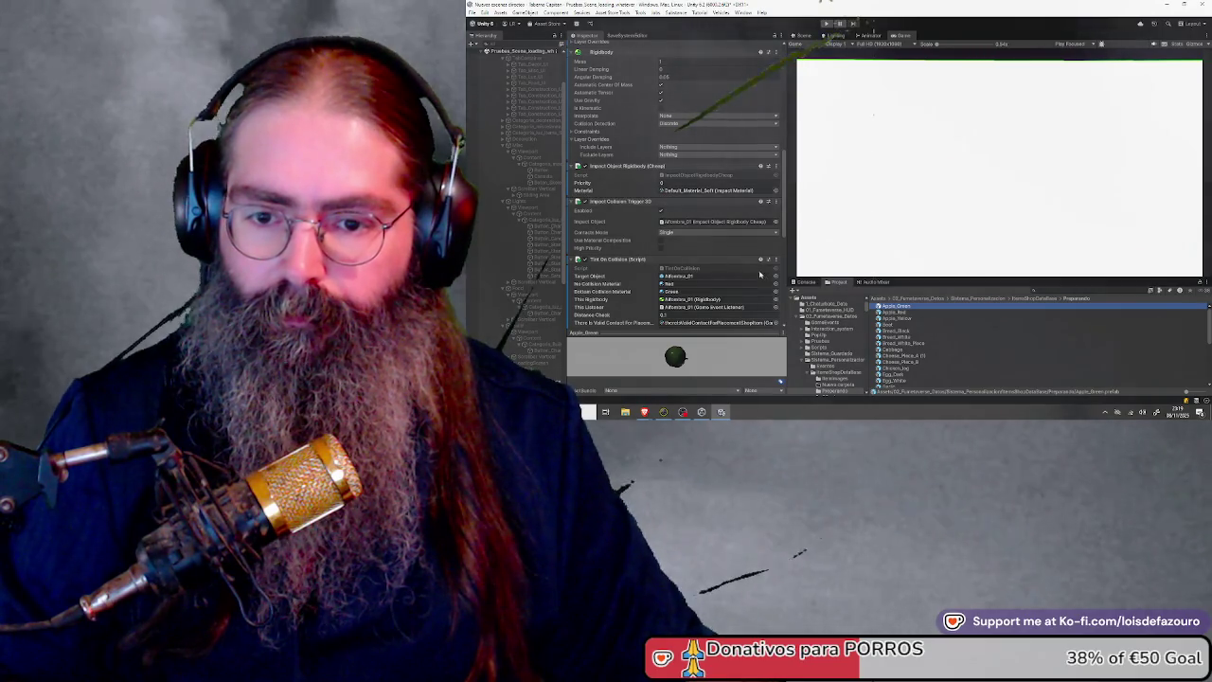
{"action": "scroll", "coordinate": [627, 240], "scroll_direction": "down", "scroll_amount": 1}
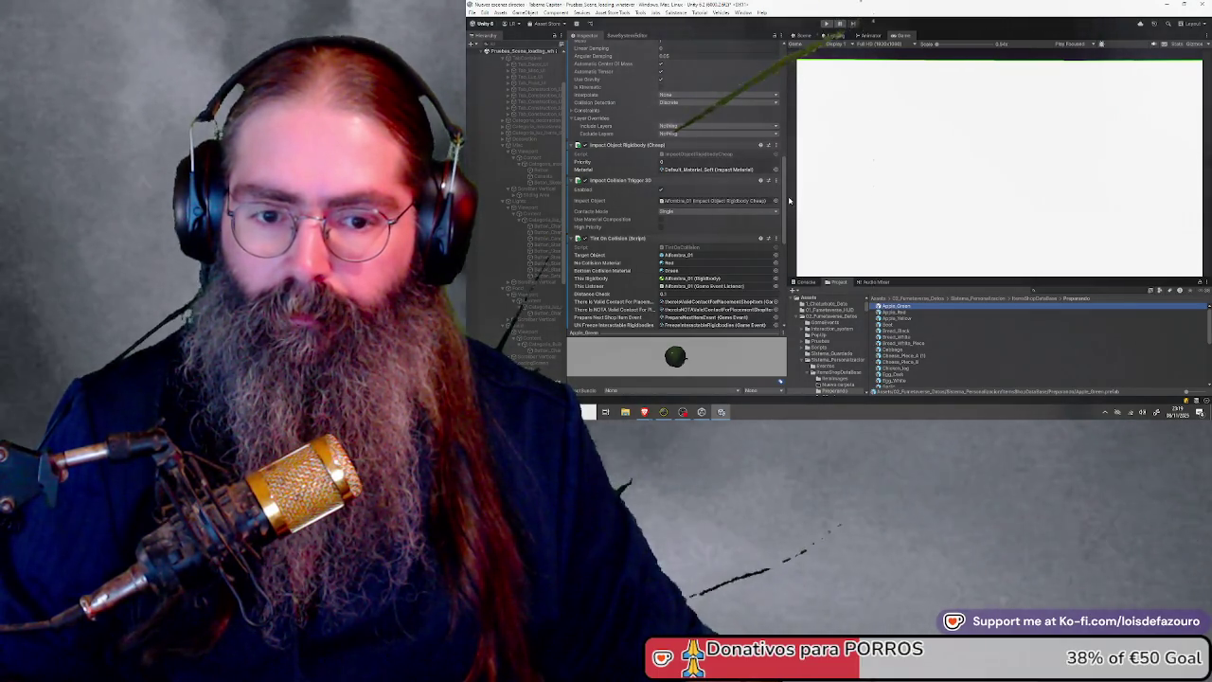
{"action": "scroll", "coordinate": [772, 170], "scroll_direction": "up", "scroll_amount": 10}
{"action": "left_click", "coordinate": [772, 55]}
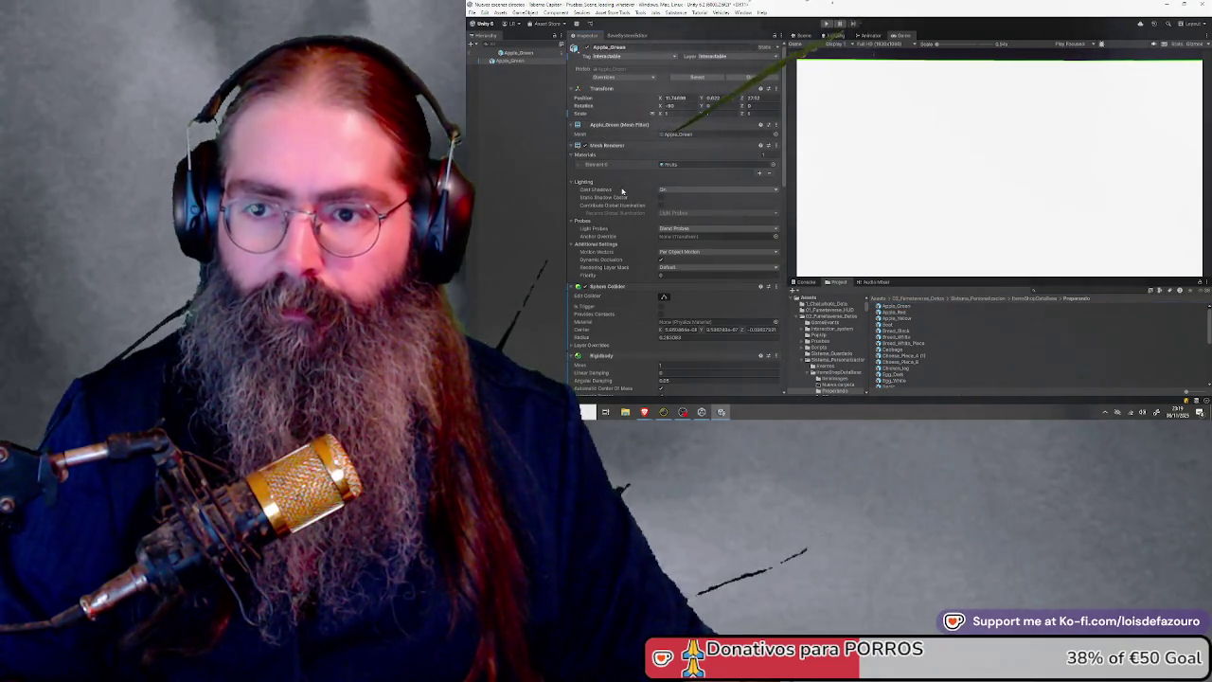
{"action": "scroll", "coordinate": [615, 189], "scroll_direction": "down", "scroll_amount": 5}
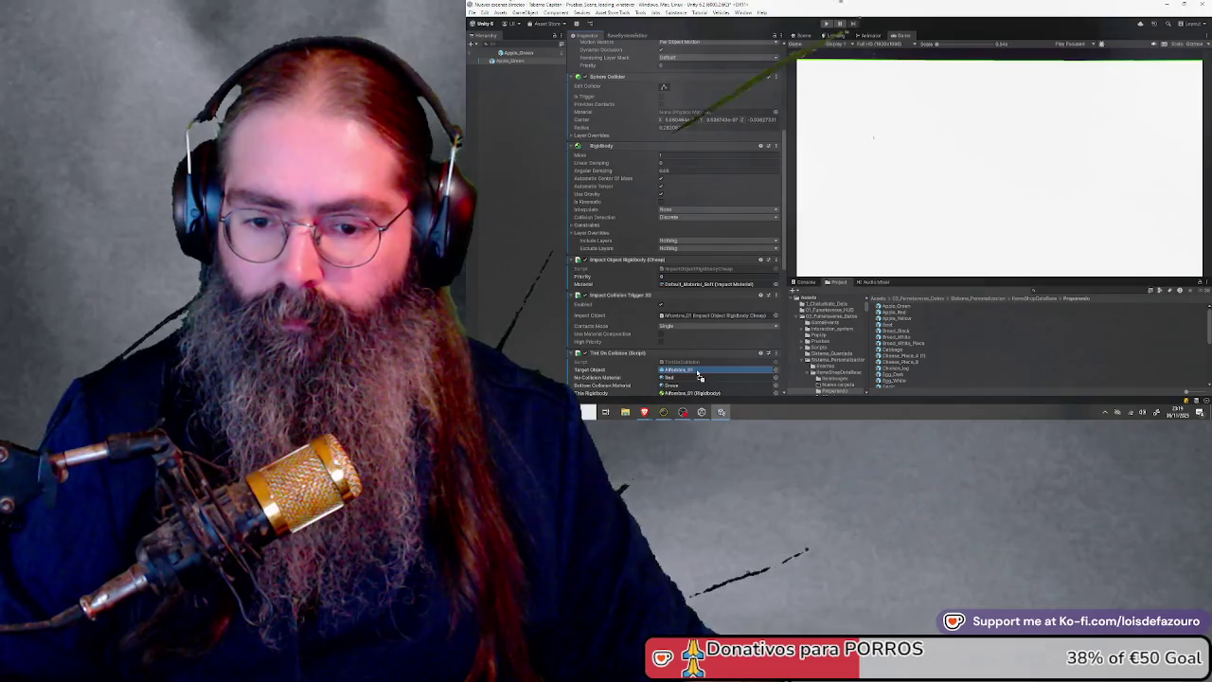
{"action": "scroll", "coordinate": [630, 204], "scroll_direction": "down", "scroll_amount": 1}
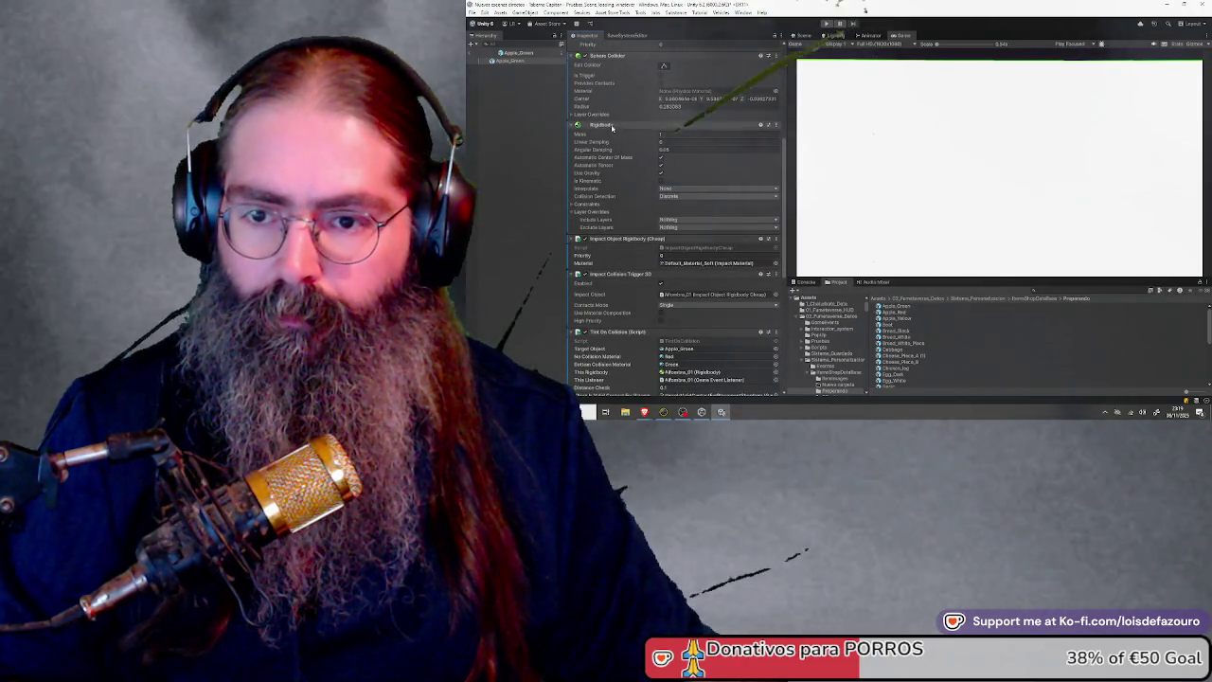
{"action": "left_click", "coordinate": [690, 372]}
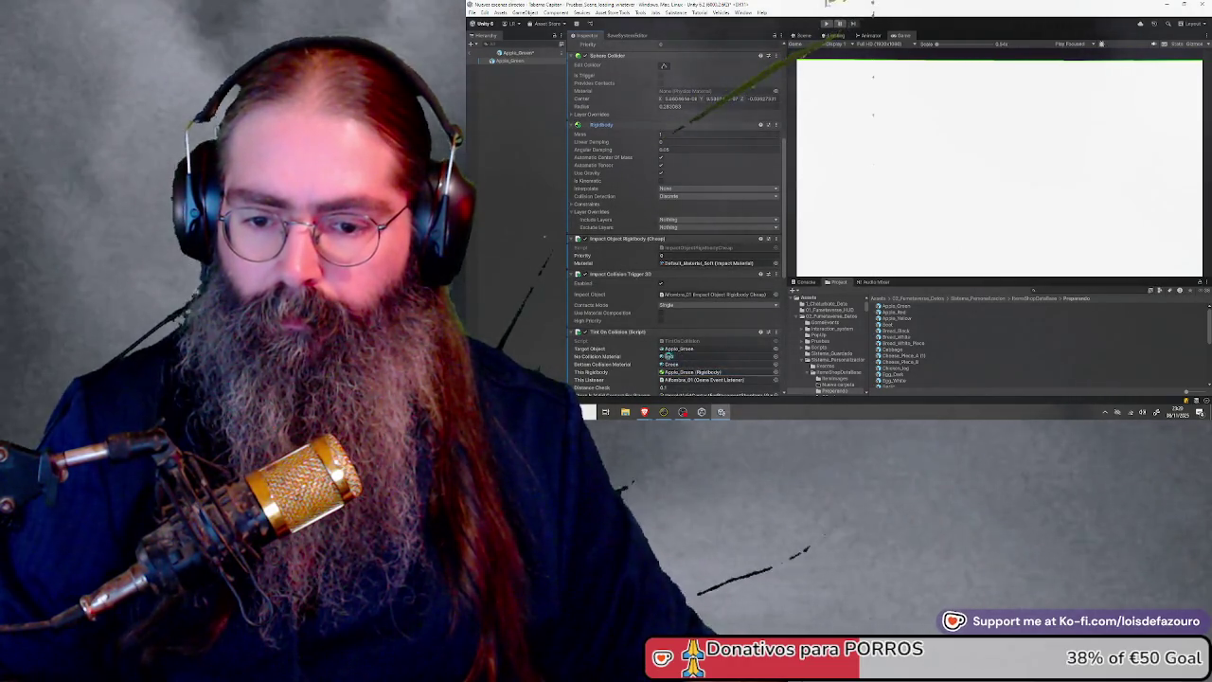
{"action": "scroll", "coordinate": [671, 357], "scroll_direction": "down", "scroll_amount": 3}
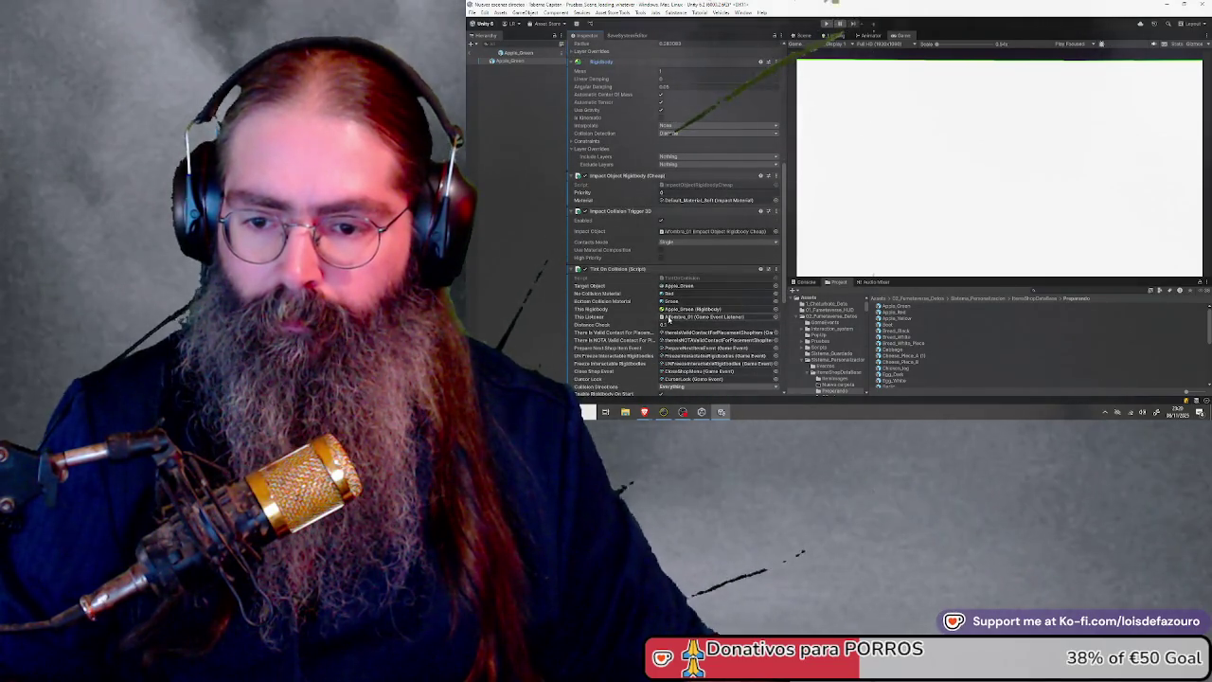
{"action": "scroll", "coordinate": [622, 312], "scroll_direction": "down", "scroll_amount": 5}
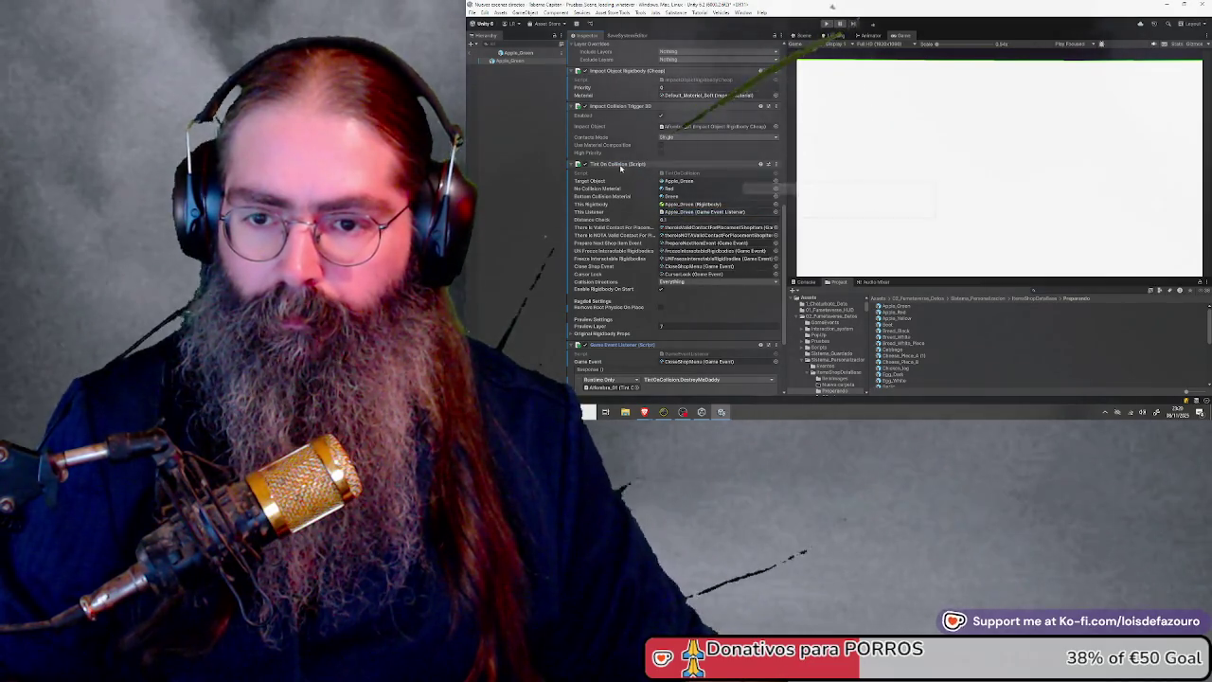
{"action": "scroll", "coordinate": [616, 238], "scroll_direction": "down", "scroll_amount": 1}
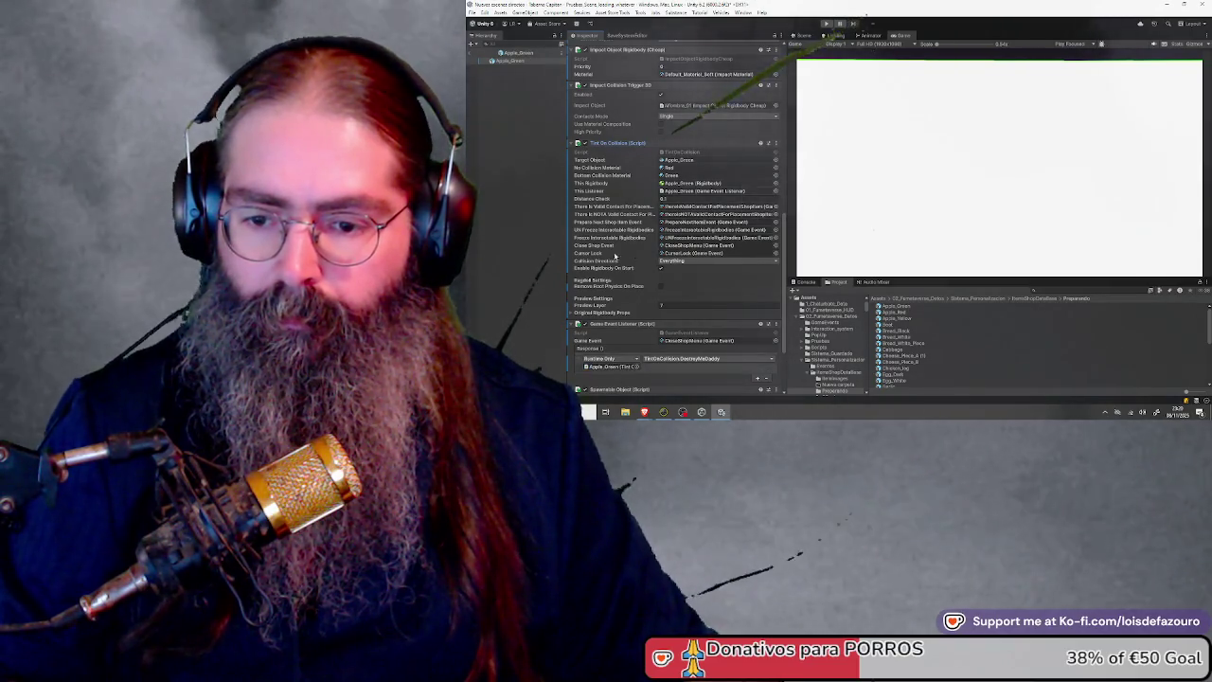
{"action": "scroll", "coordinate": [663, 249], "scroll_direction": "down", "scroll_amount": 4}
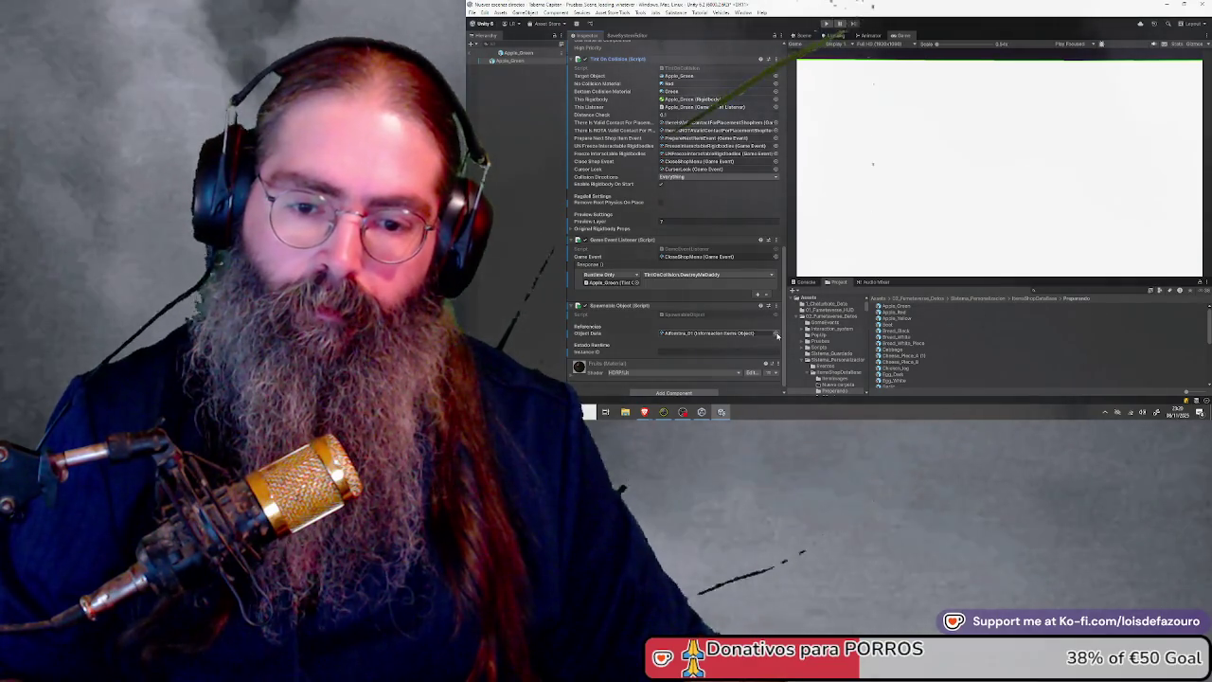
Set Apple_Green's Spawnable Object Data to None, then reselect the Apple_Green prefab
{"action": "left_click", "coordinate": [775, 333]}
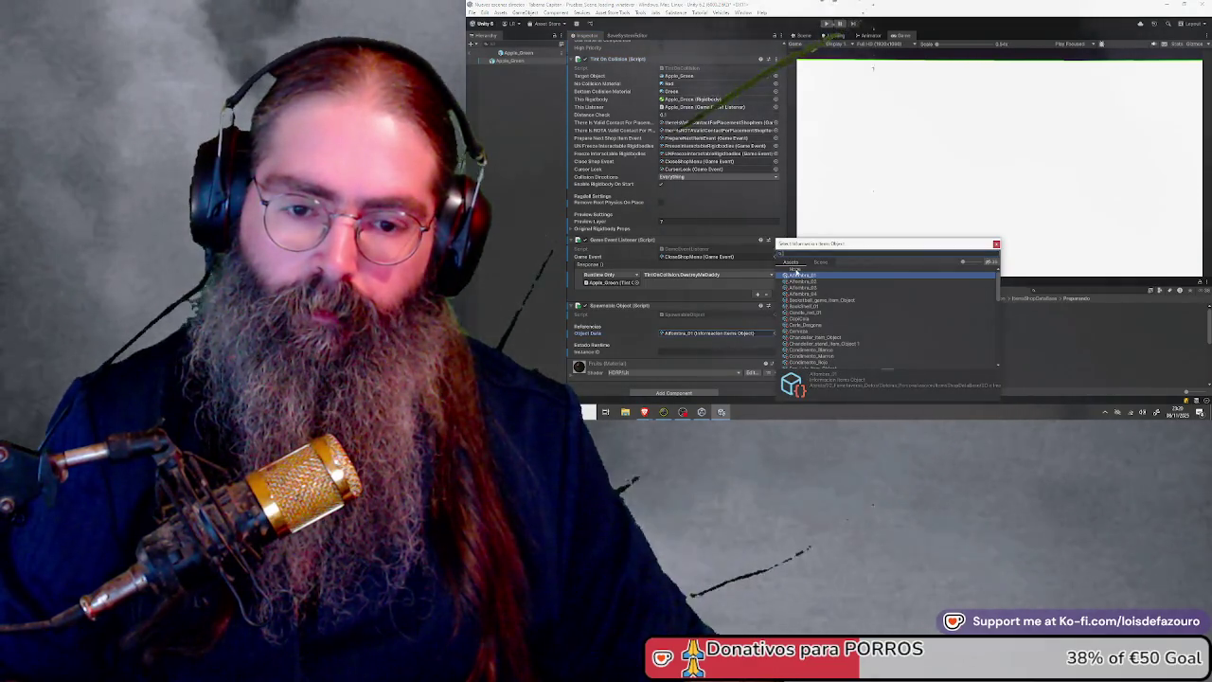
{"action": "left_click", "coordinate": [801, 269]}
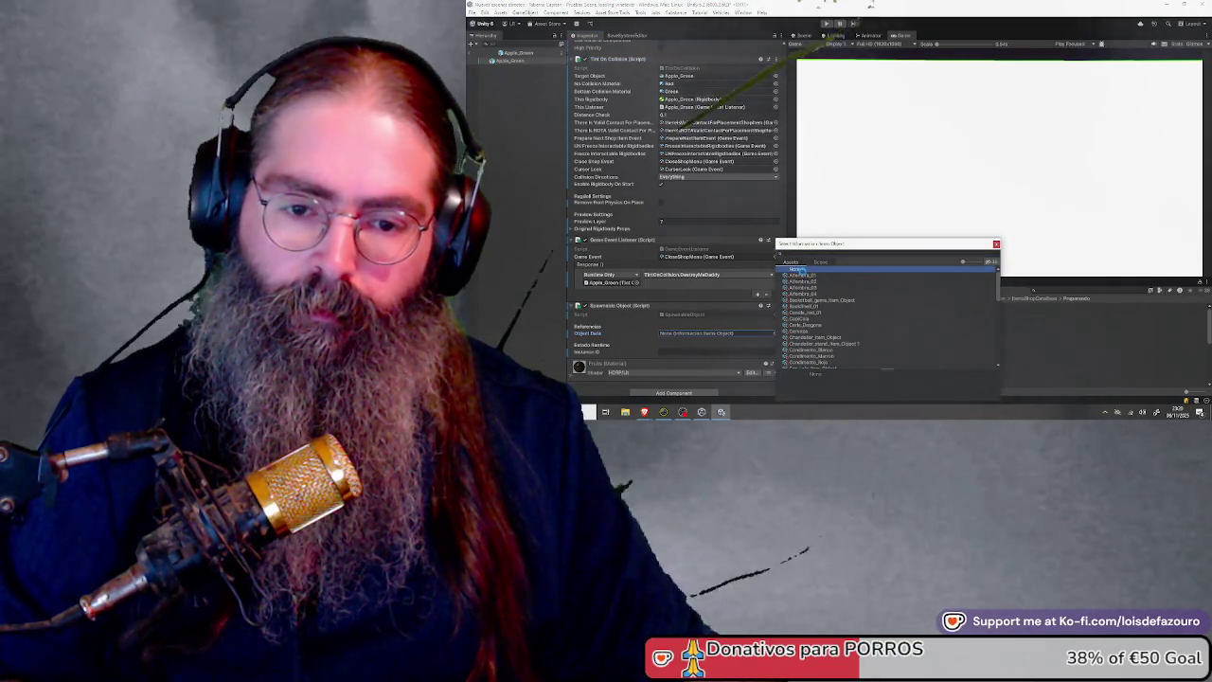
{"action": "left_click", "coordinate": [996, 245]}
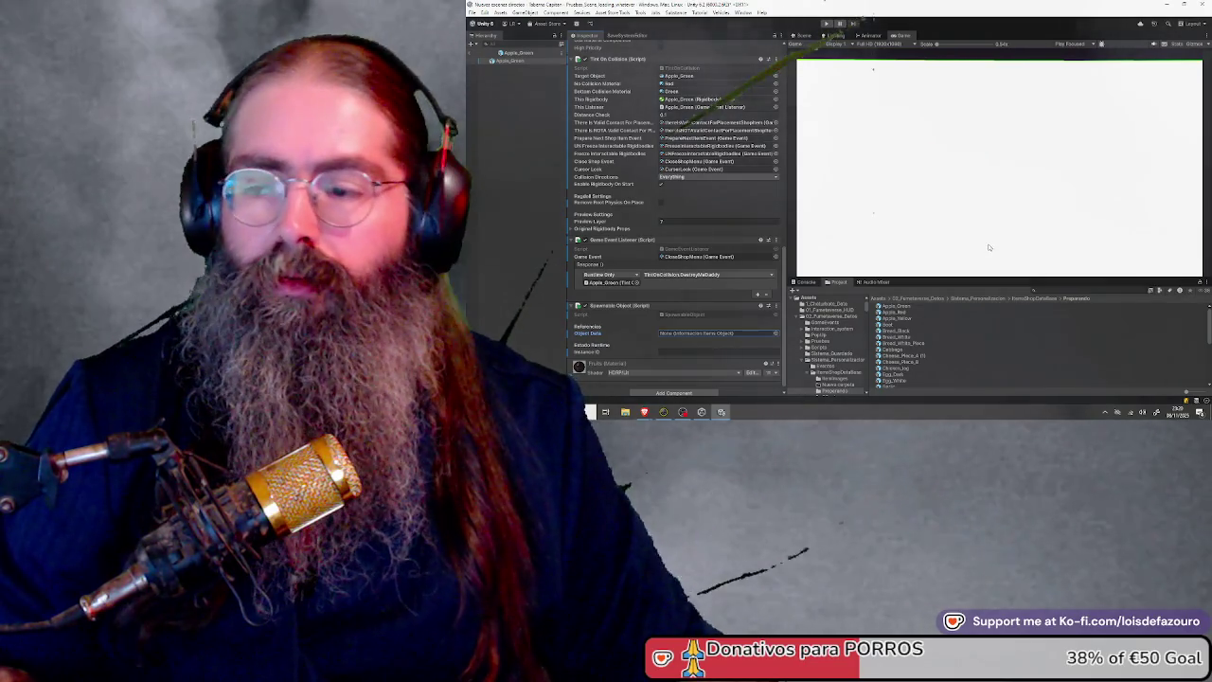
{"action": "left_click", "coordinate": [874, 168]}
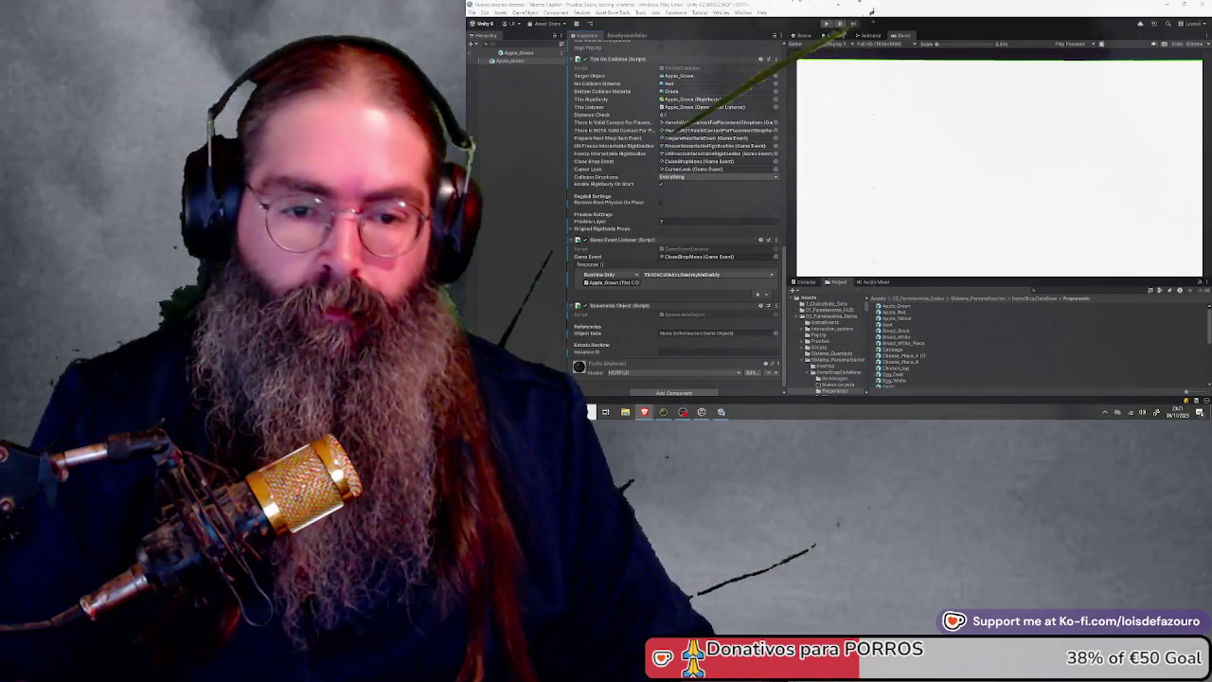
{"action": "left_click", "coordinate": [913, 305]}
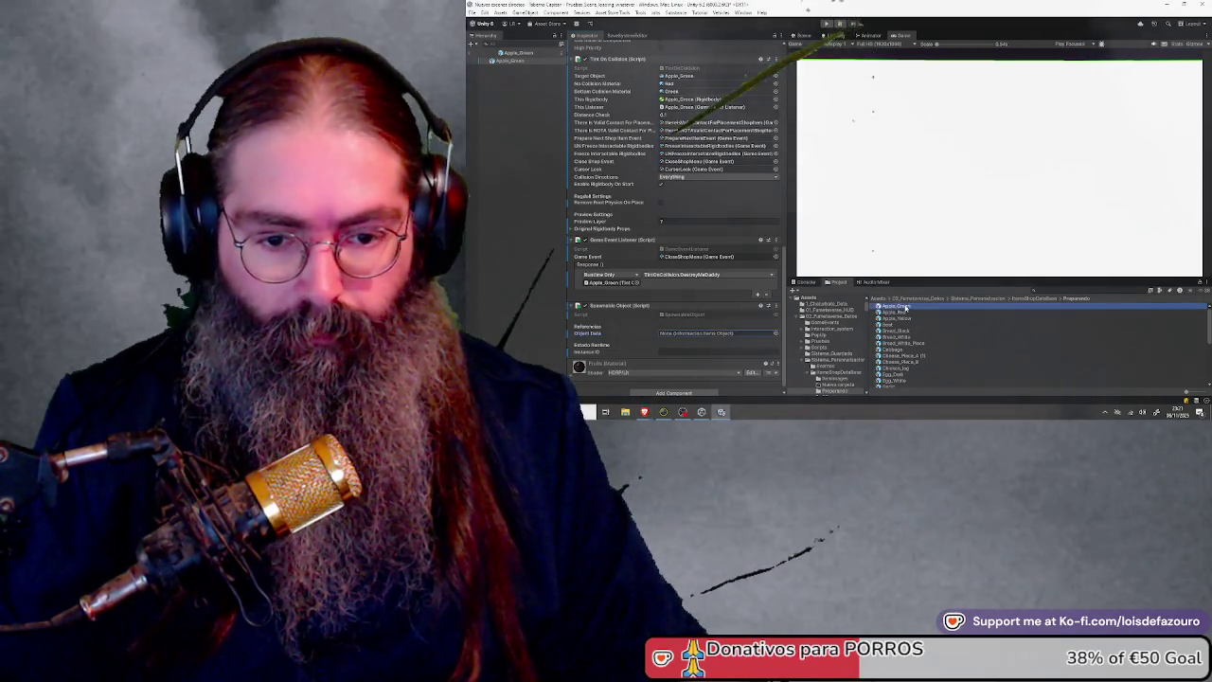
Browse the SO e Imagenes folder and compare the Alfombra_01 and Alfombra_02 item data
{"action": "scroll", "coordinate": [926, 343], "scroll_direction": "down", "scroll_amount": 3}
{"action": "key", "text": "ctrl+a"}
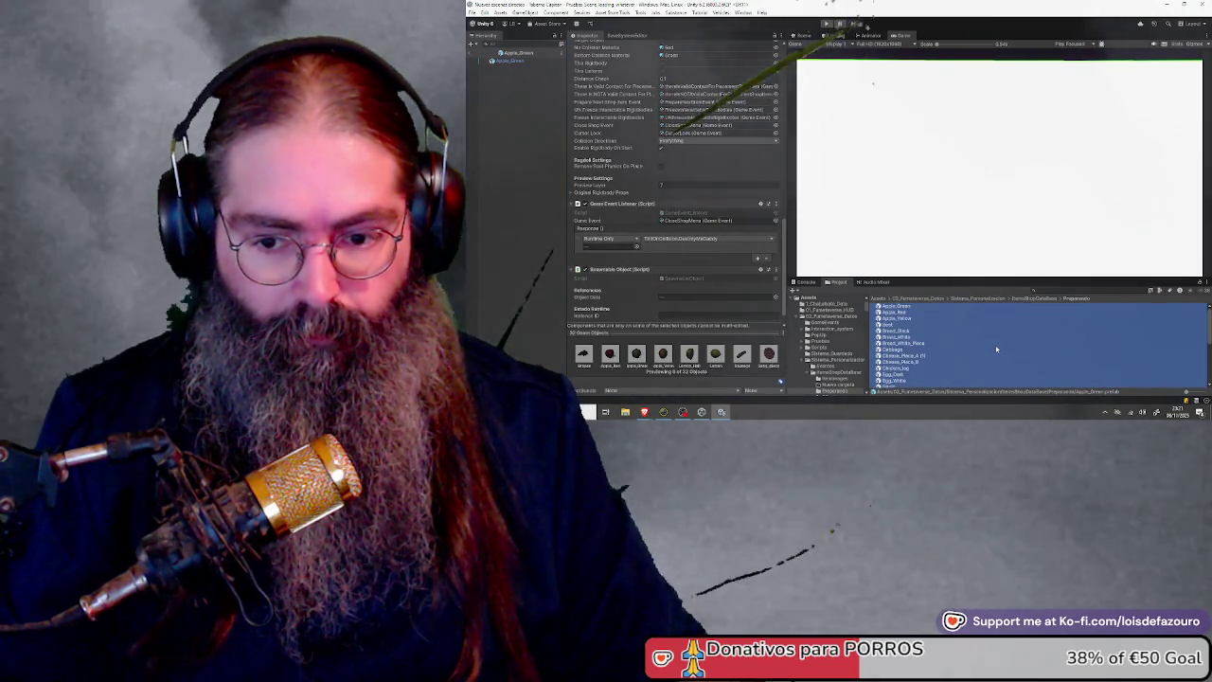
{"action": "left_click", "coordinate": [1042, 299]}
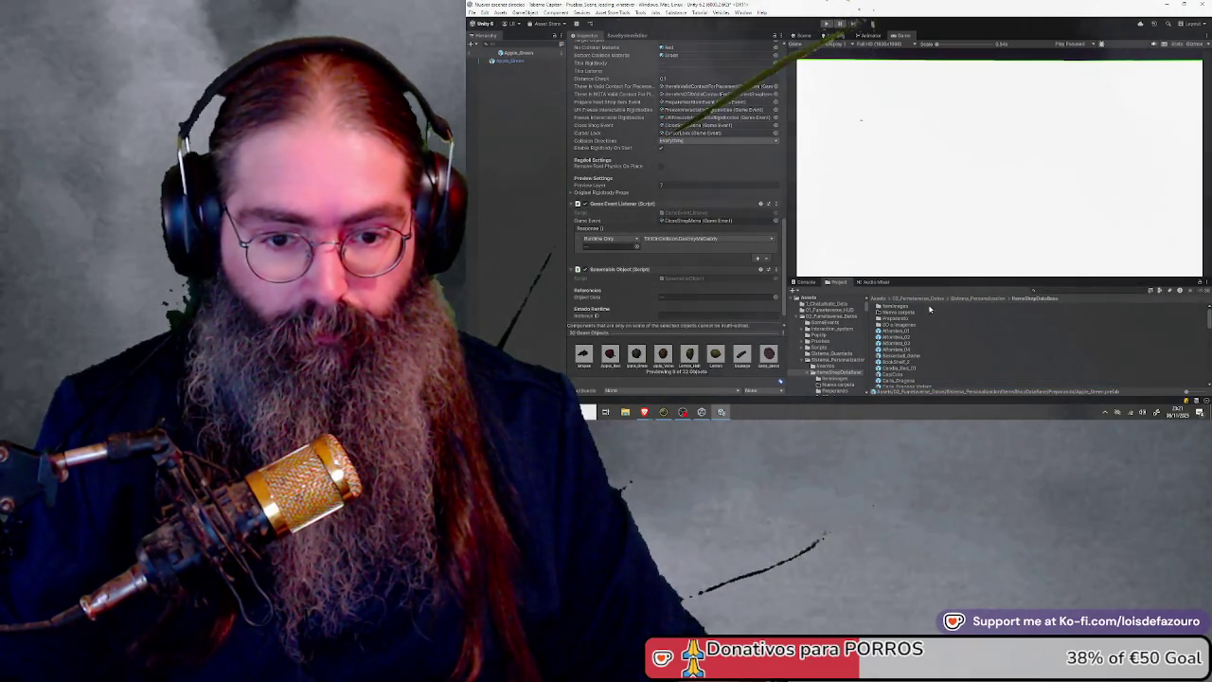
{"action": "double_click", "coordinate": [907, 326]}
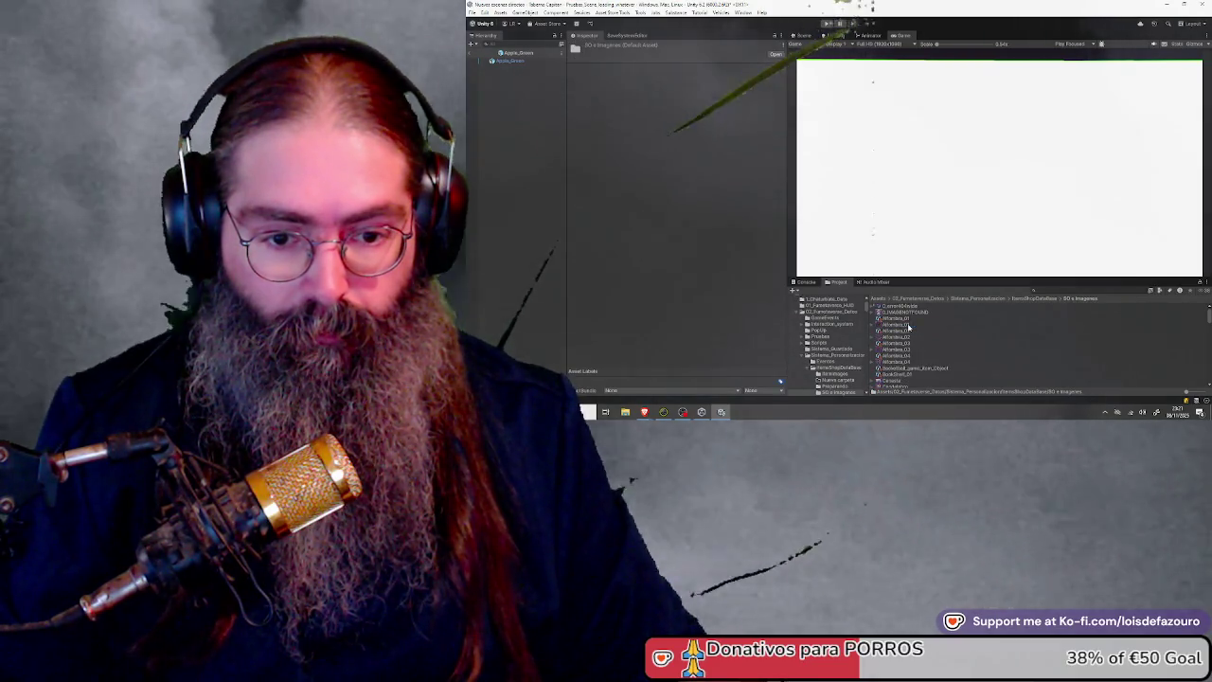
{"action": "left_click", "coordinate": [896, 318]}
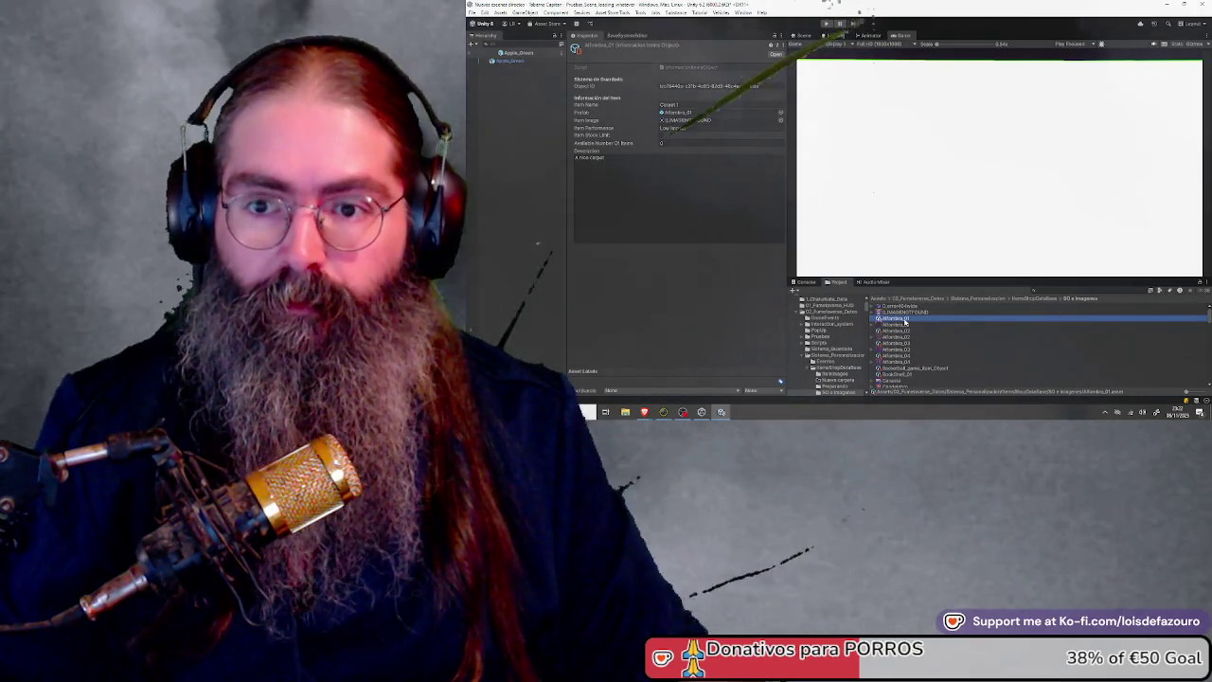
{"action": "left_click", "coordinate": [898, 332]}
{"action": "left_click", "coordinate": [895, 319]}
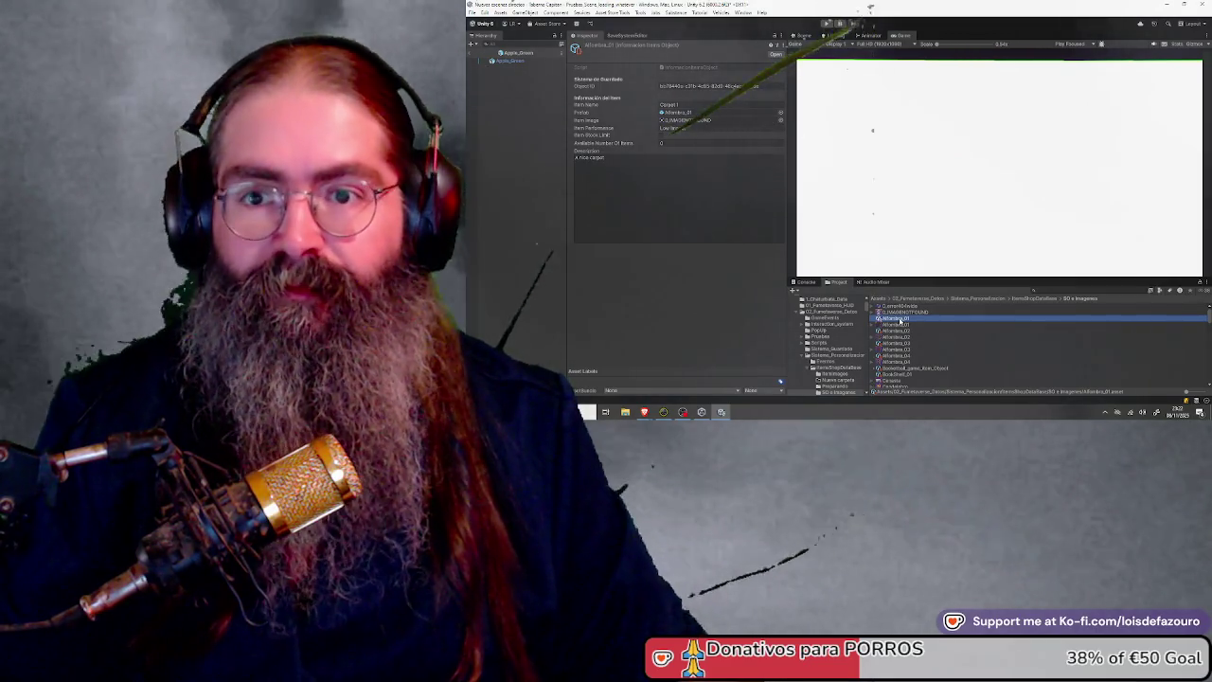
{"action": "left_click", "coordinate": [1026, 299]}
Create a new Informacion Items Object asset in the Preparando folder
{"action": "double_click", "coordinate": [1022, 319]}
{"action": "left_click", "coordinate": [1028, 336]}
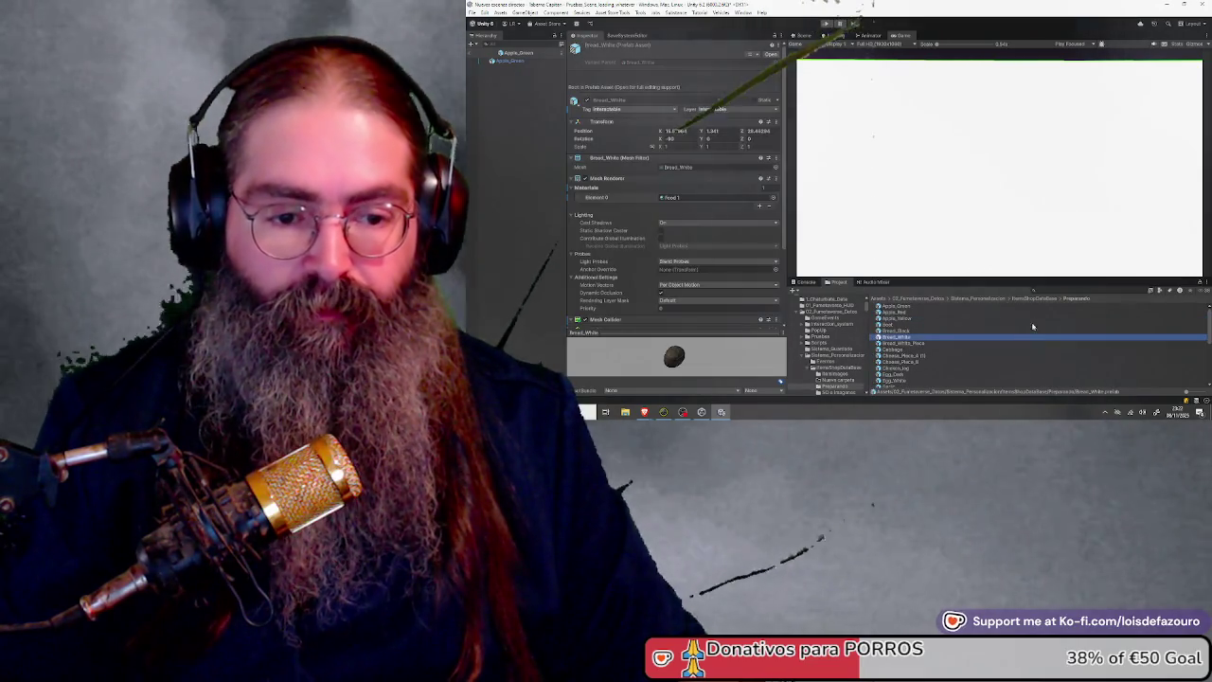
{"action": "right_click", "coordinate": [1027, 334]}
{"action": "mouse_move", "coordinate": [1101, 122]}
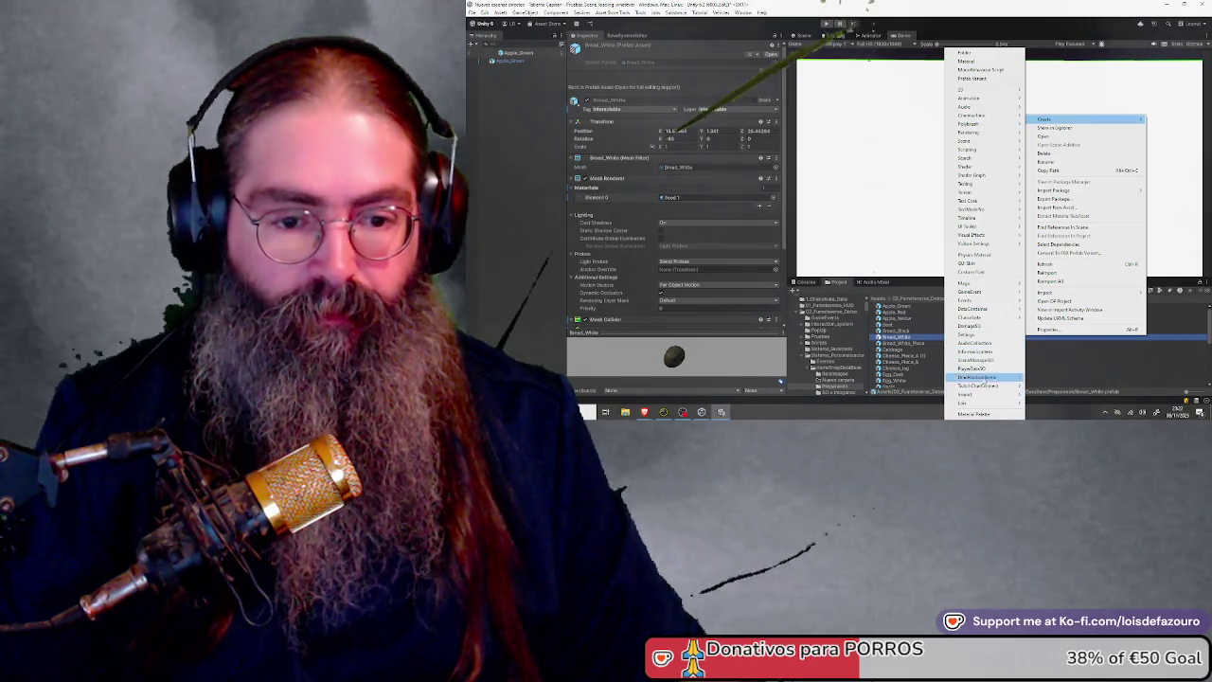
{"action": "left_click", "coordinate": [983, 351]}
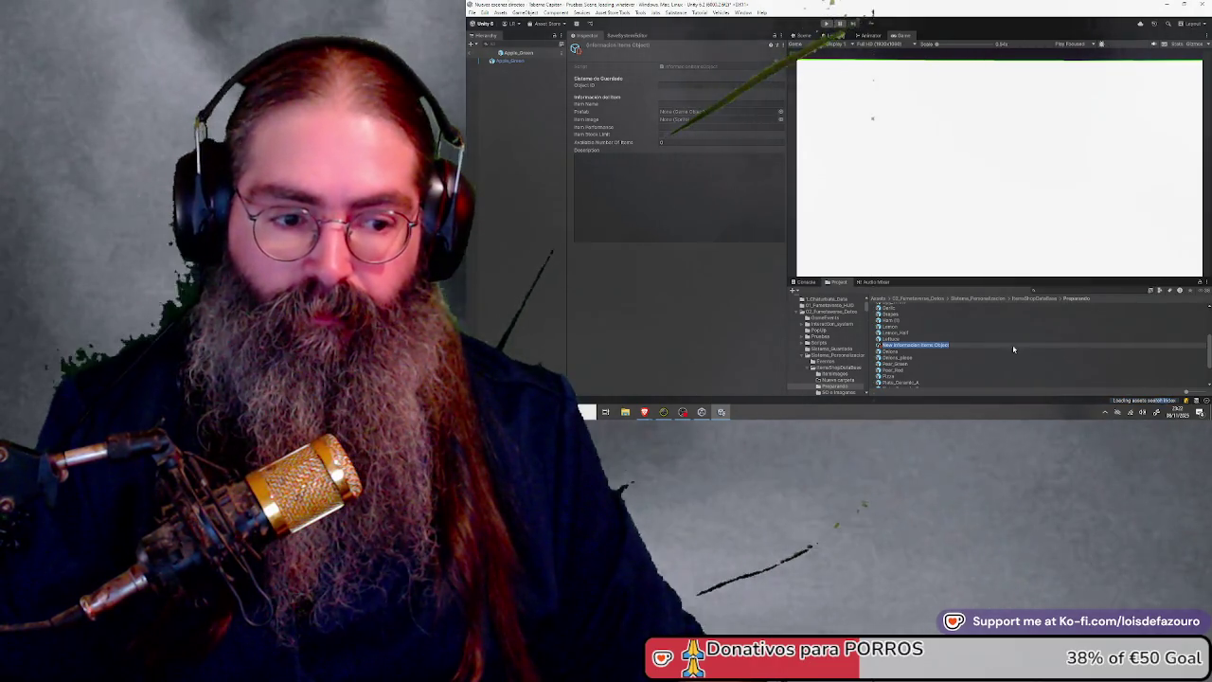
{"action": "key", "text": "Return"}
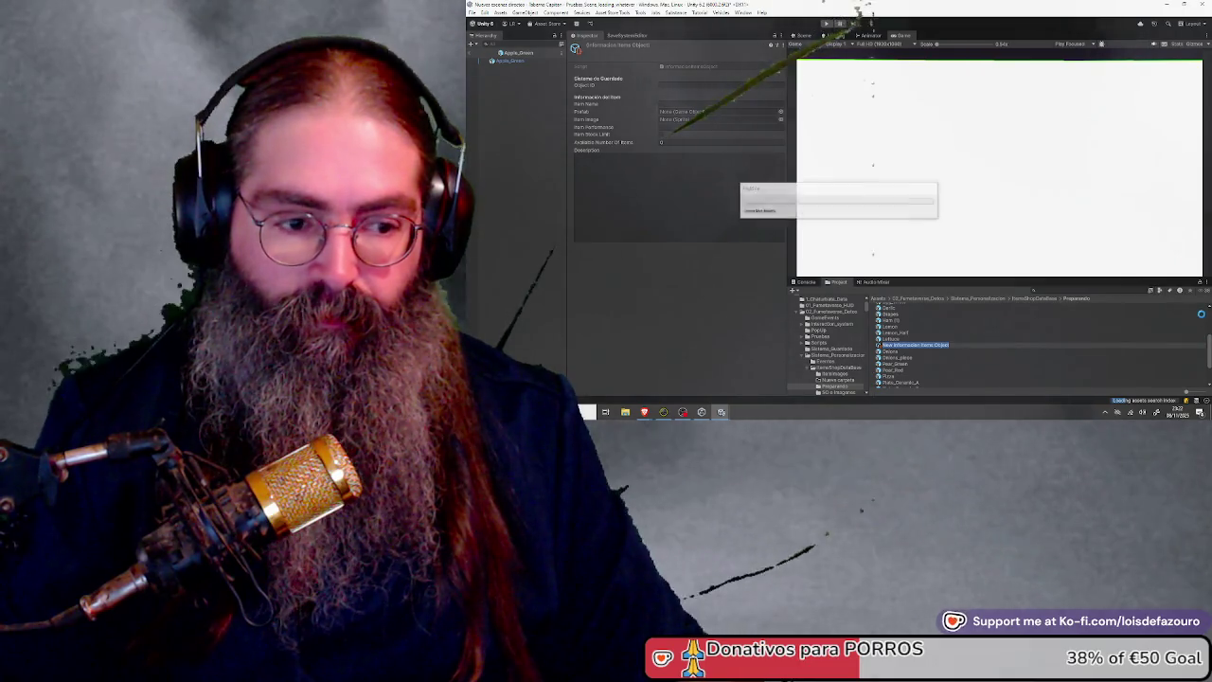
Rename the new item data asset to Apple_Green
{"action": "scroll", "coordinate": [947, 355], "scroll_direction": "down", "scroll_amount": 3}
{"action": "scroll", "coordinate": [943, 376], "scroll_direction": "up", "scroll_amount": 3}
{"action": "scroll", "coordinate": [940, 370], "scroll_direction": "down", "scroll_amount": 4}
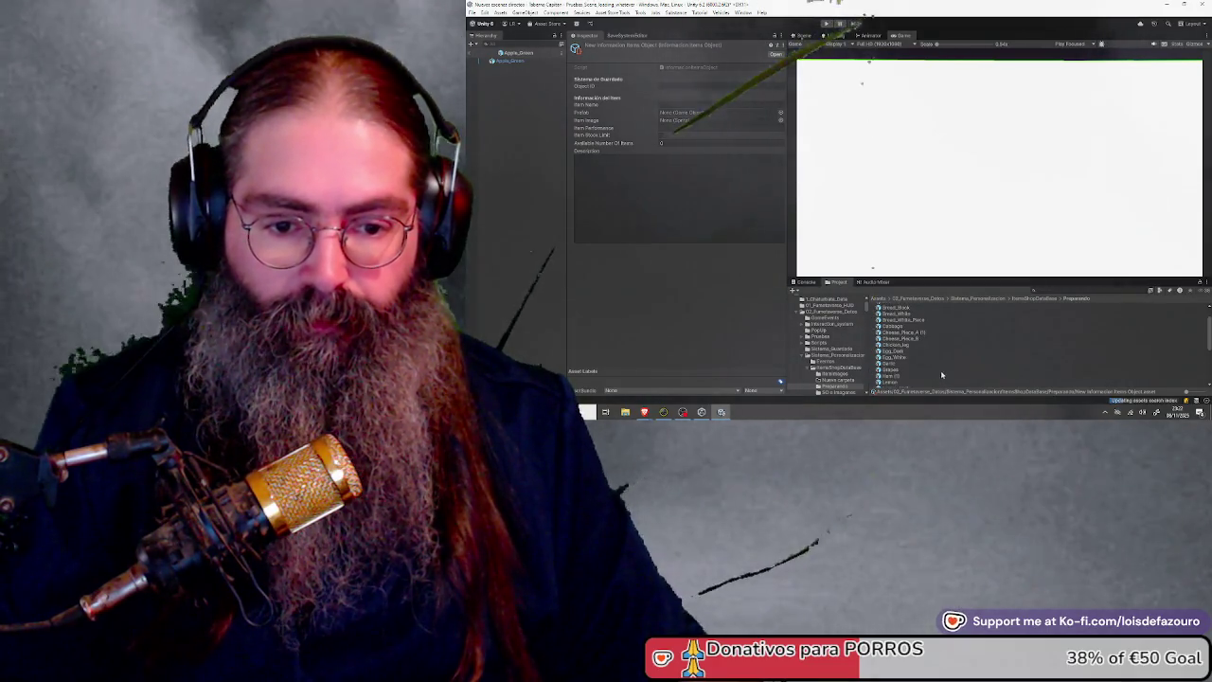
{"action": "left_click", "coordinate": [933, 355]}
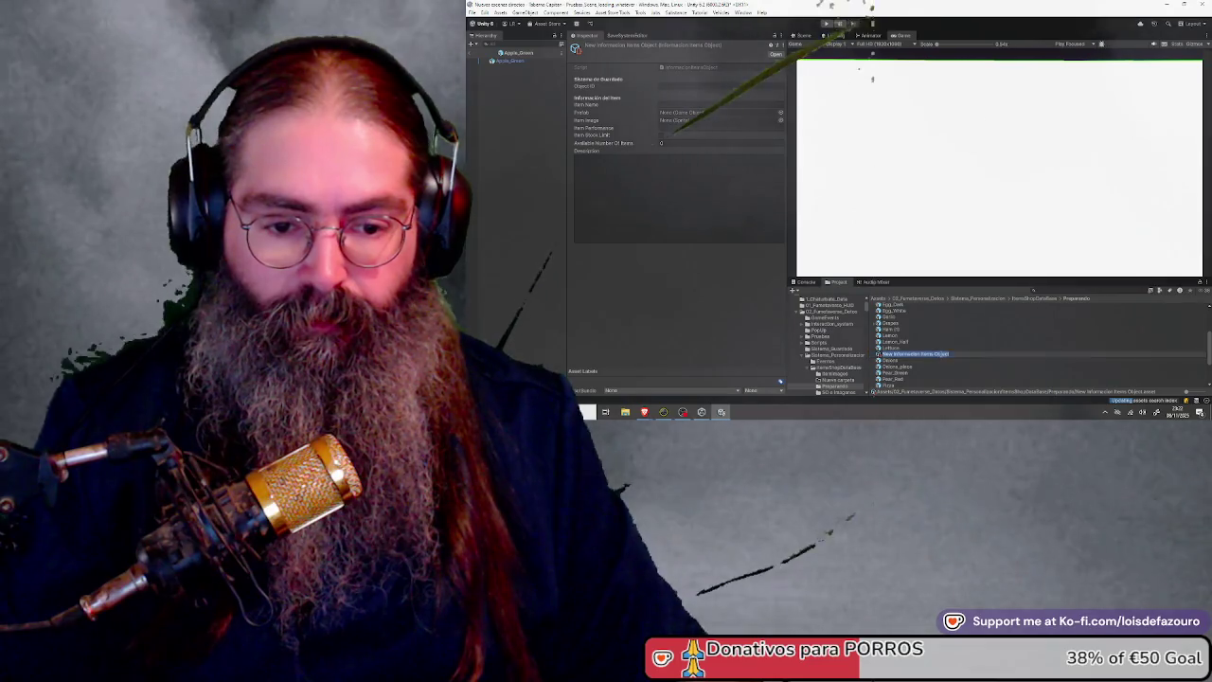
{"action": "type", "text": "Apple"}
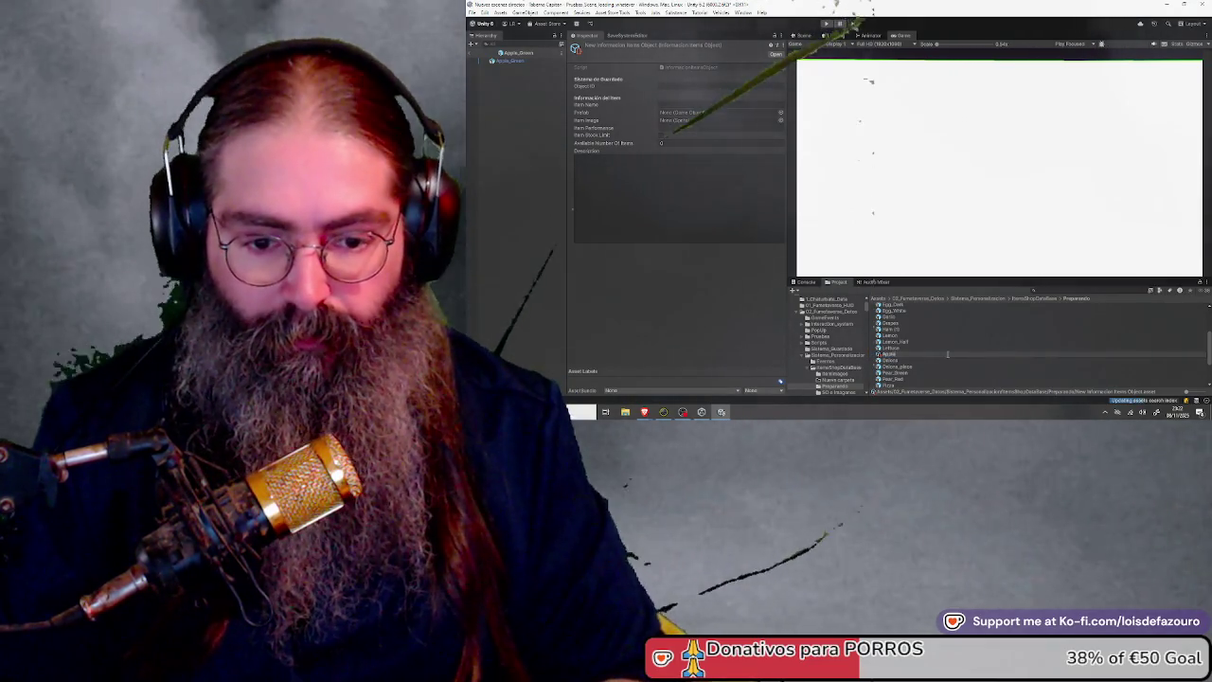
{"action": "type", "text": "_Green"}
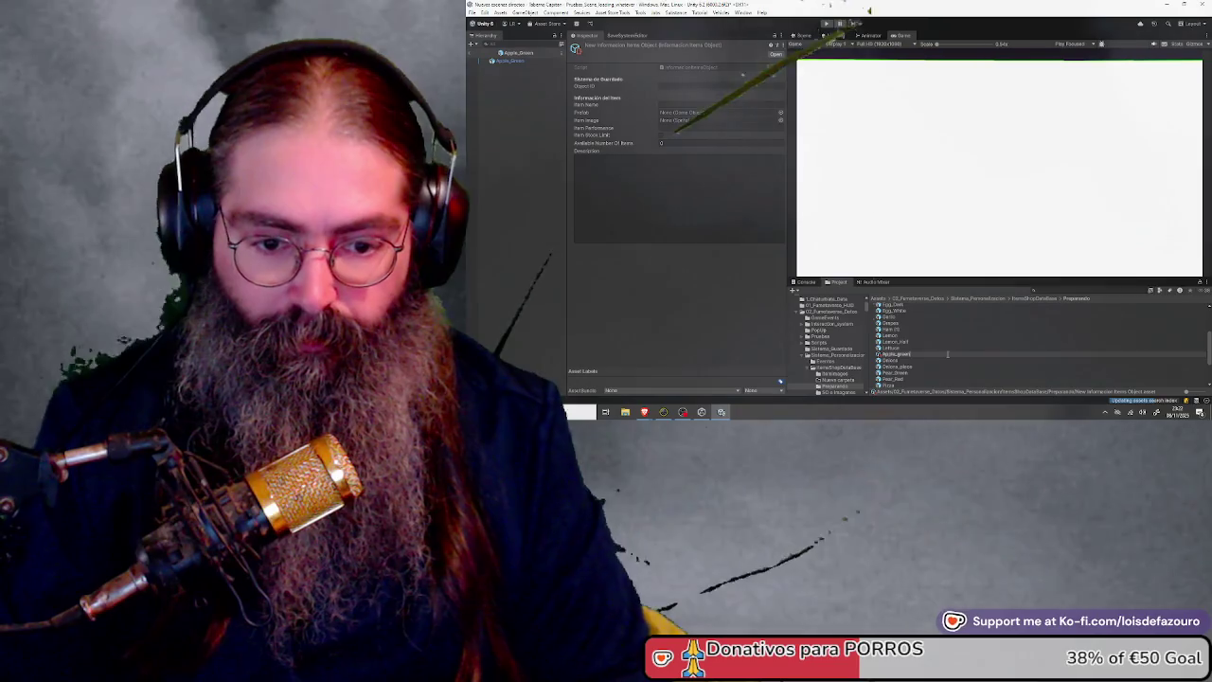
{"action": "key", "text": "Return"}
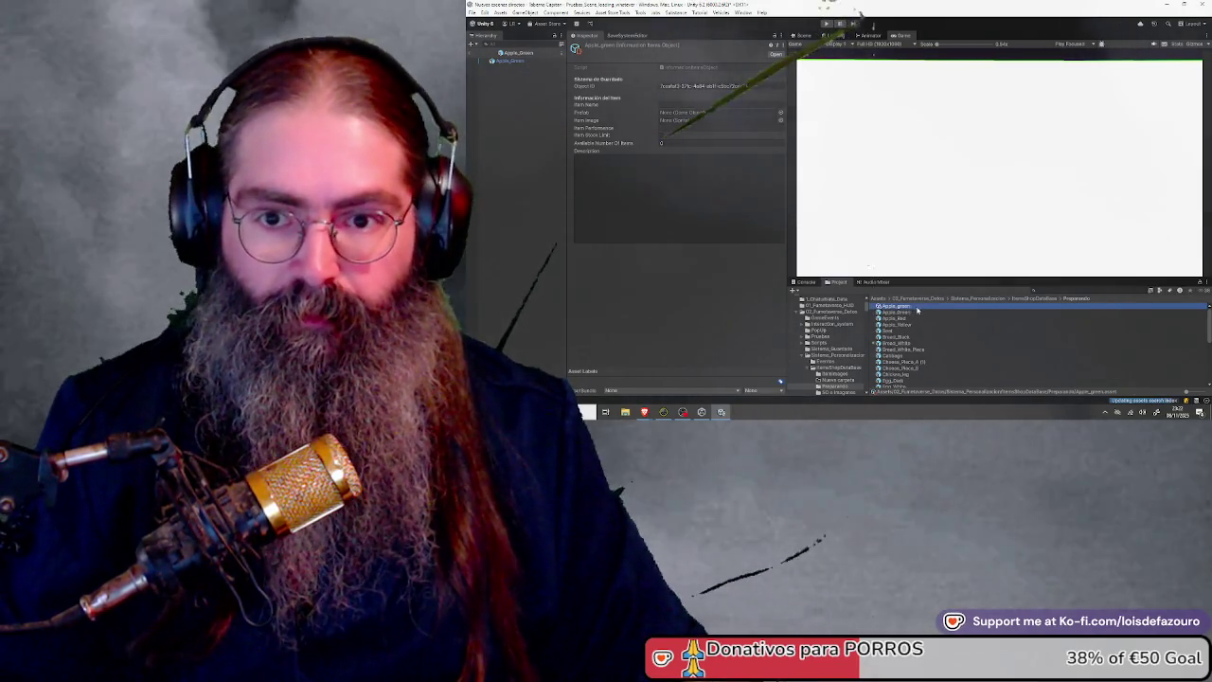
{"action": "left_click", "coordinate": [902, 313]}
Enter Green Apple as the Apple_green item's Item Name, leaving Description empty
{"action": "left_click", "coordinate": [898, 308]}
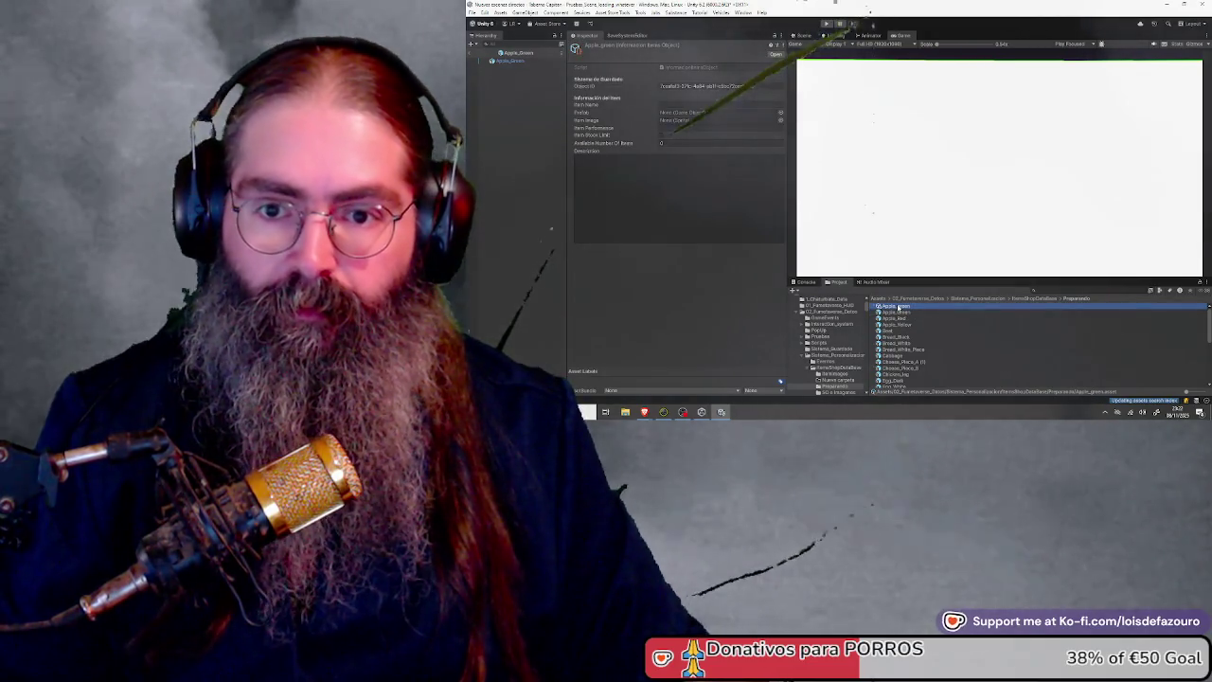
{"action": "left_click", "coordinate": [678, 136]}
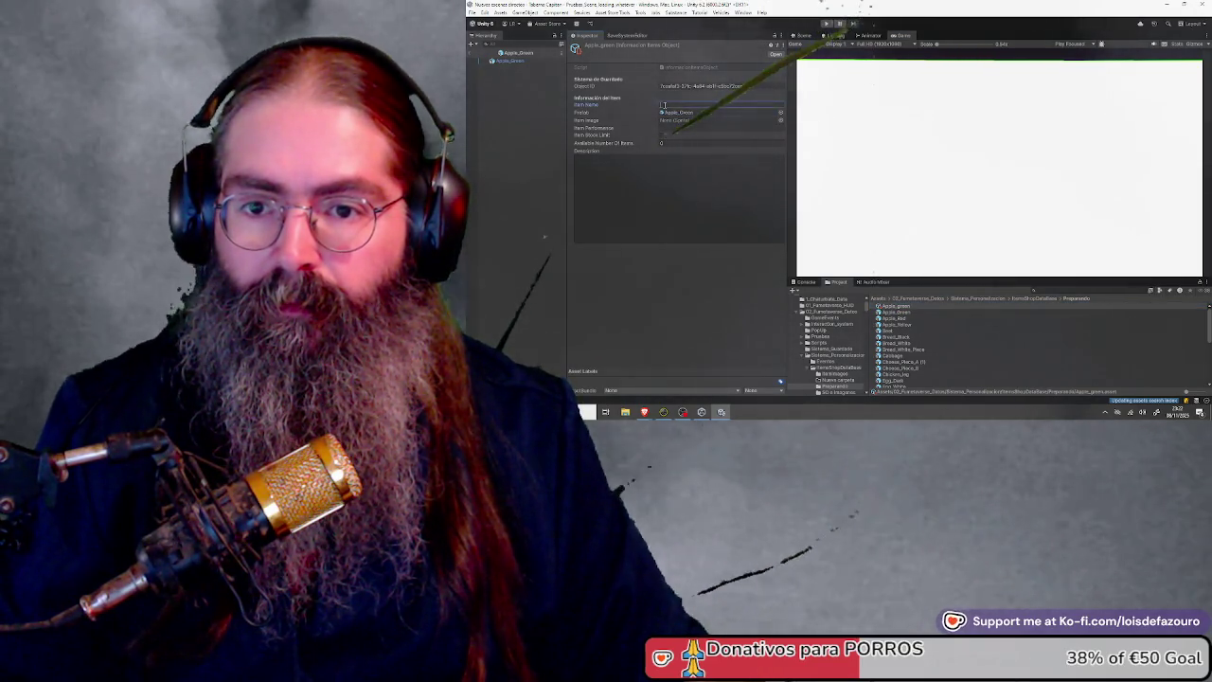
{"action": "type", "text": "Appl"}
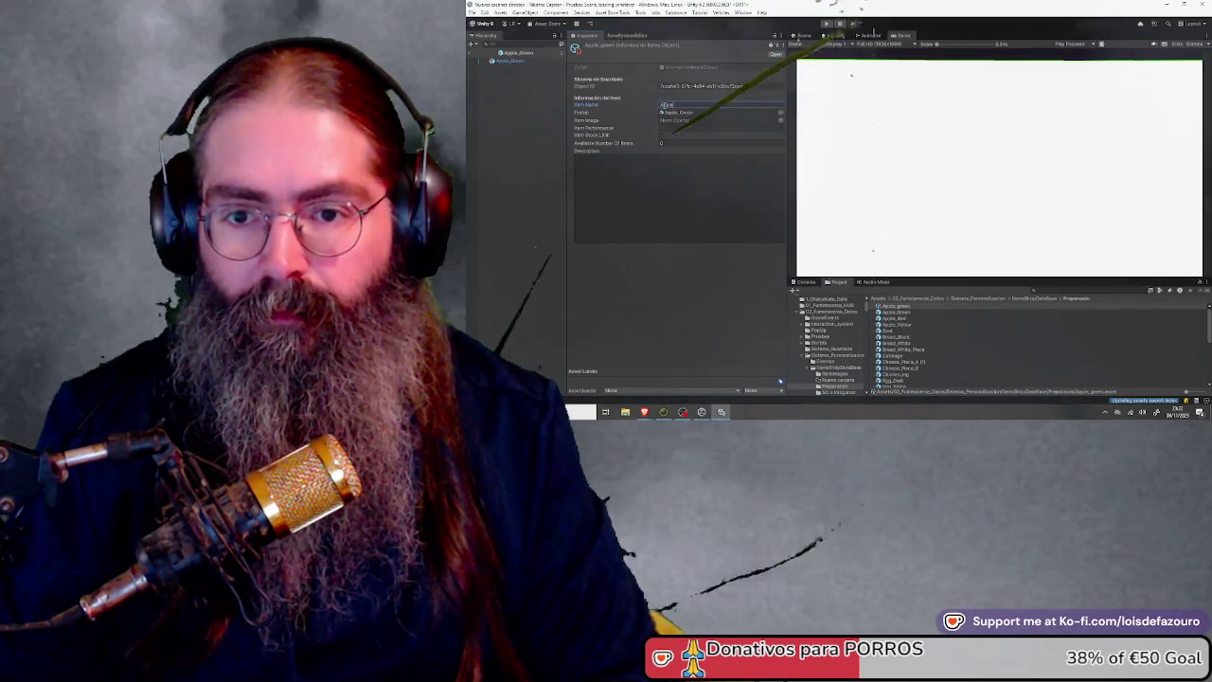
{"action": "key", "text": "BackSpace"}
{"action": "key", "text": "BackSpace"}
{"action": "key", "text": "BackSpace"}
{"action": "type", "text": "Green Ap"}
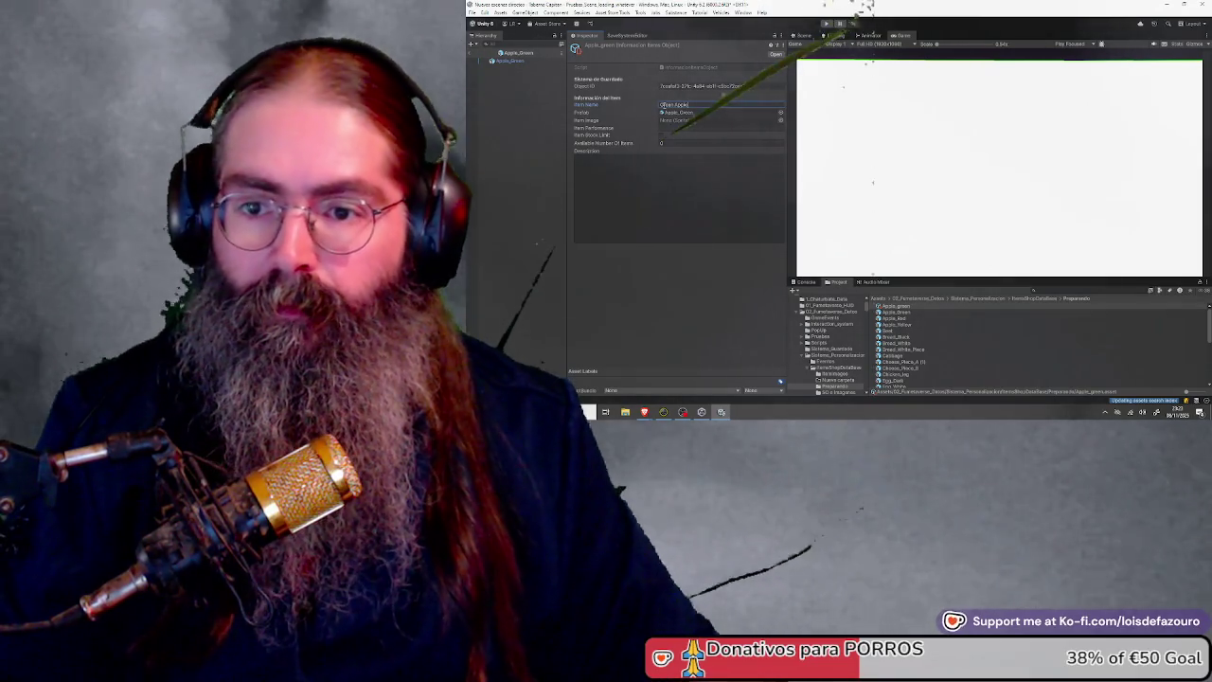
{"action": "left_click", "coordinate": [669, 163]}
{"action": "key", "text": "Escape"}
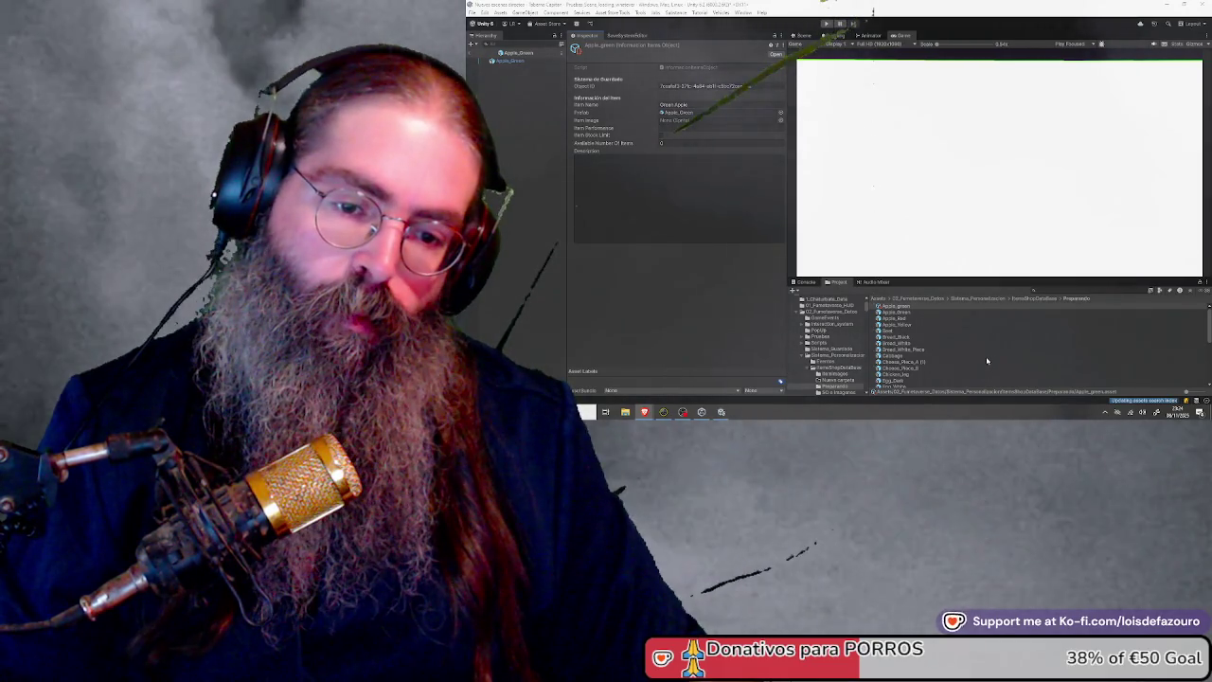
{"action": "scroll", "coordinate": [984, 360], "scroll_direction": "down", "scroll_amount": 1}
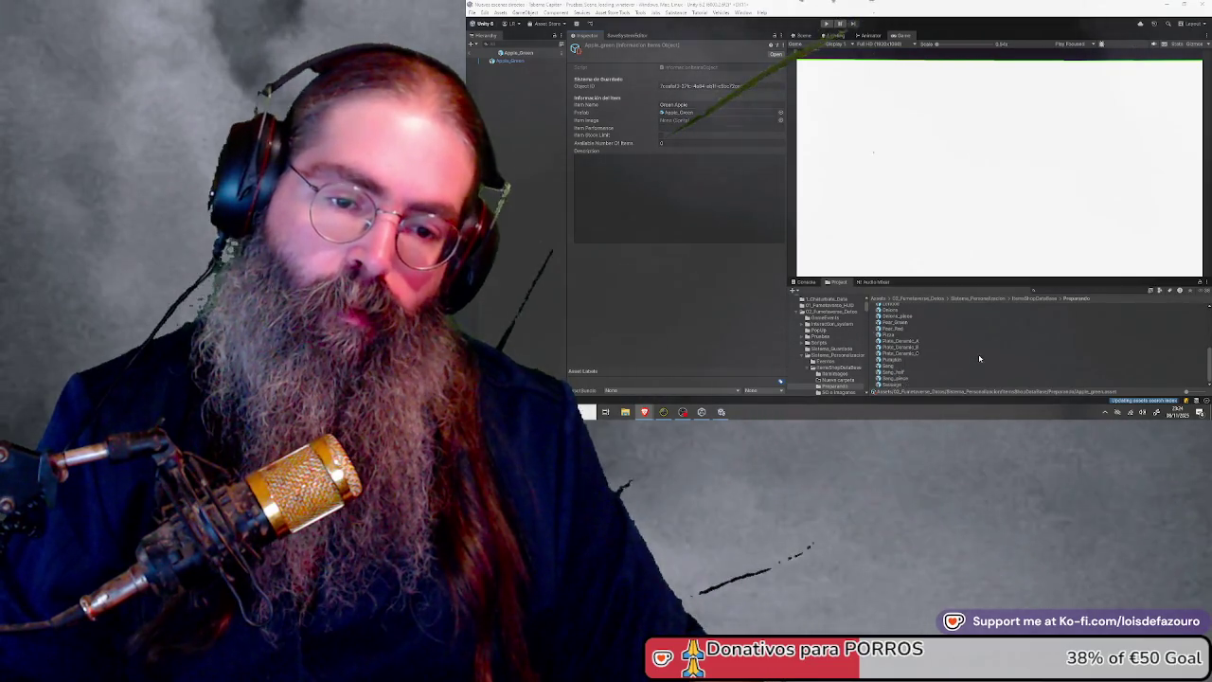
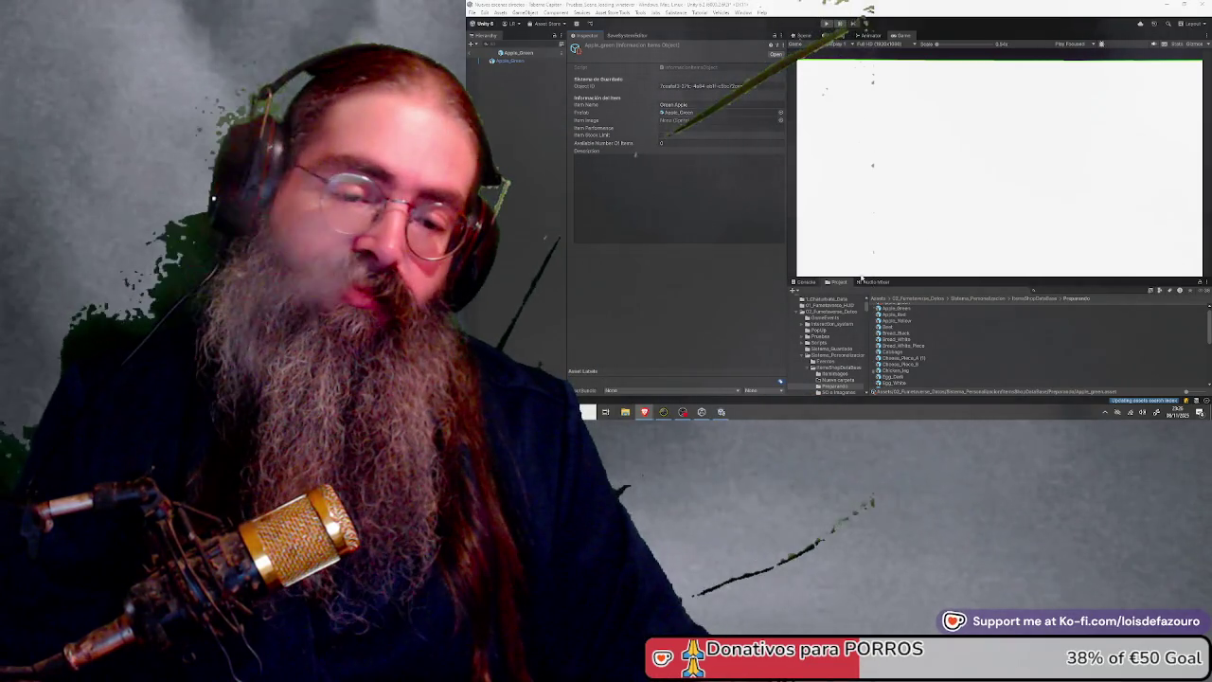
Create a new Informacion Items Object asset named Apple_Red in the food folder
{"action": "scroll", "coordinate": [971, 353], "scroll_direction": "up", "scroll_amount": 1}
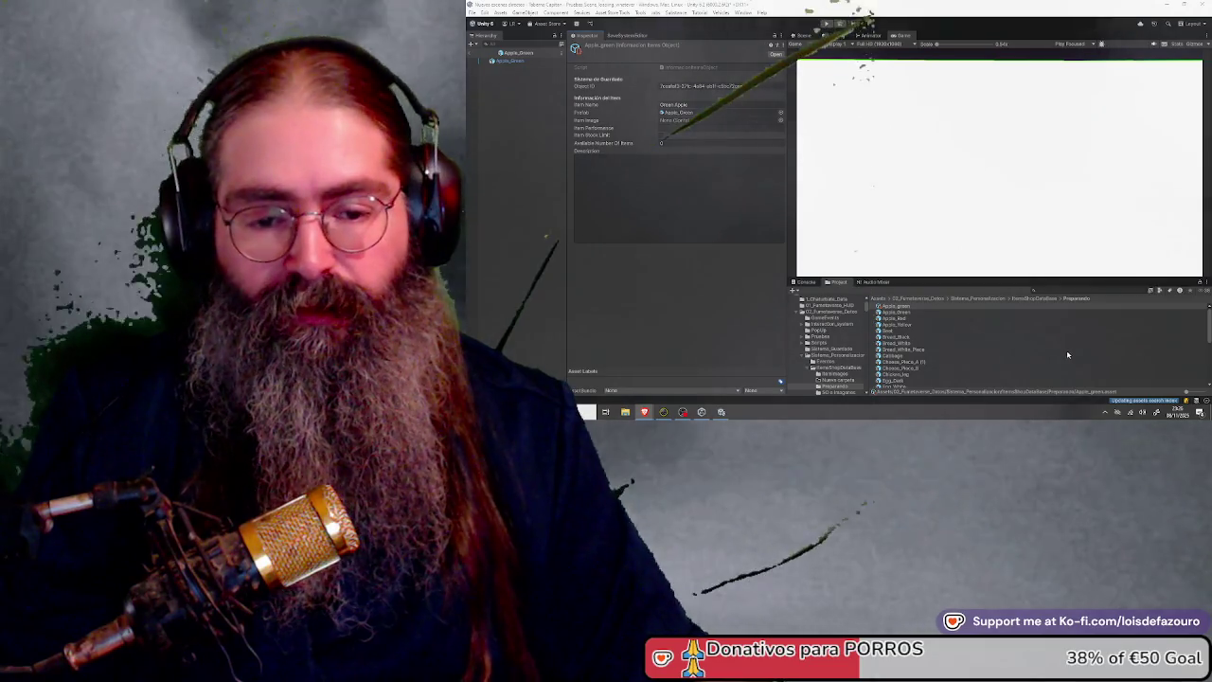
{"action": "right_click", "coordinate": [1058, 350]}
{"action": "mouse_move", "coordinate": [1099, 135]}
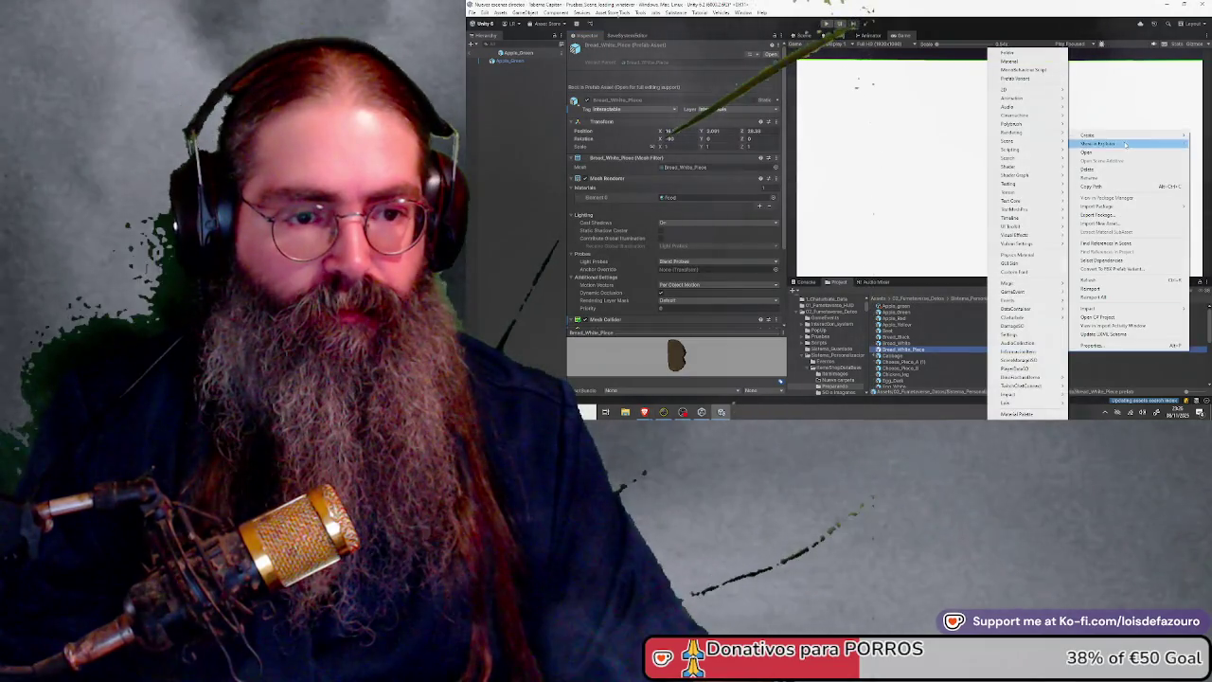
{"action": "left_click", "coordinate": [1028, 360]}
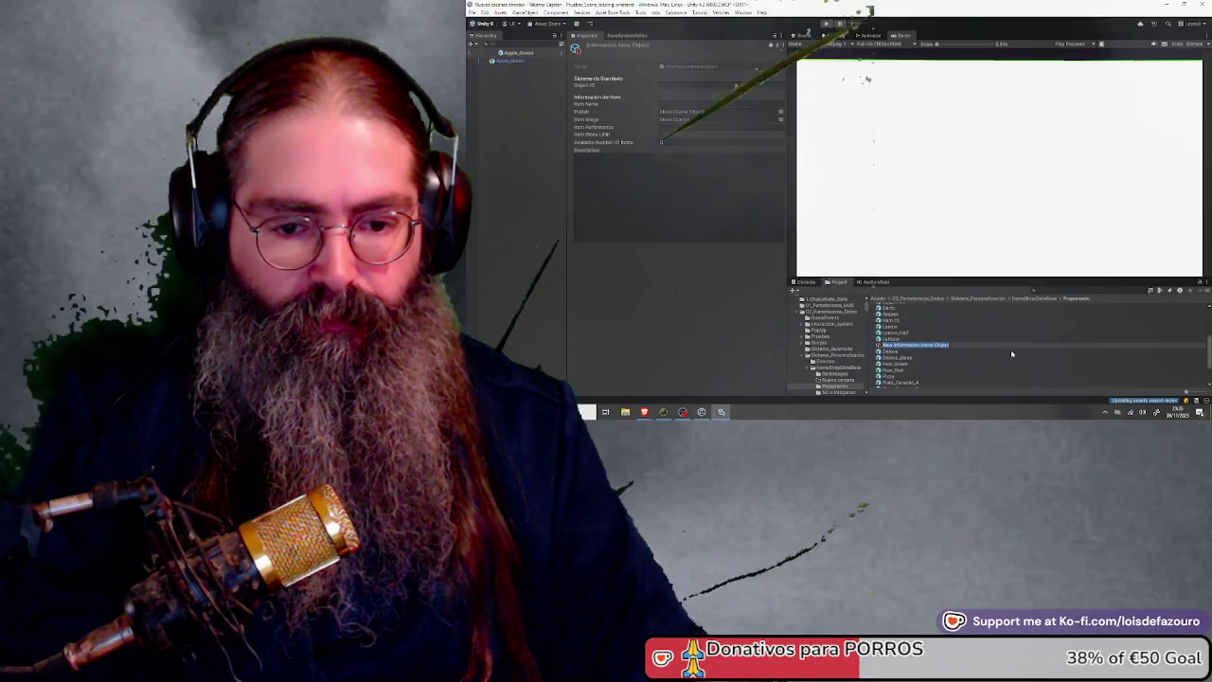
{"action": "type", "text": "Apple_Red"}
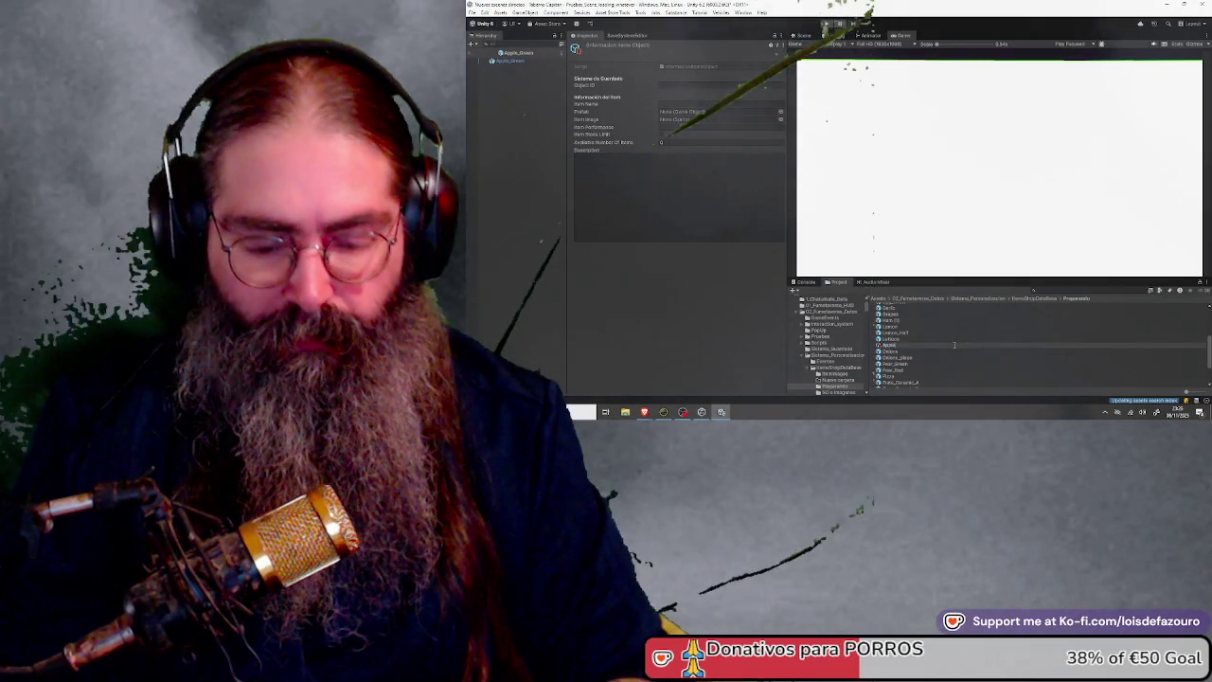
{"action": "key", "text": "Return"}
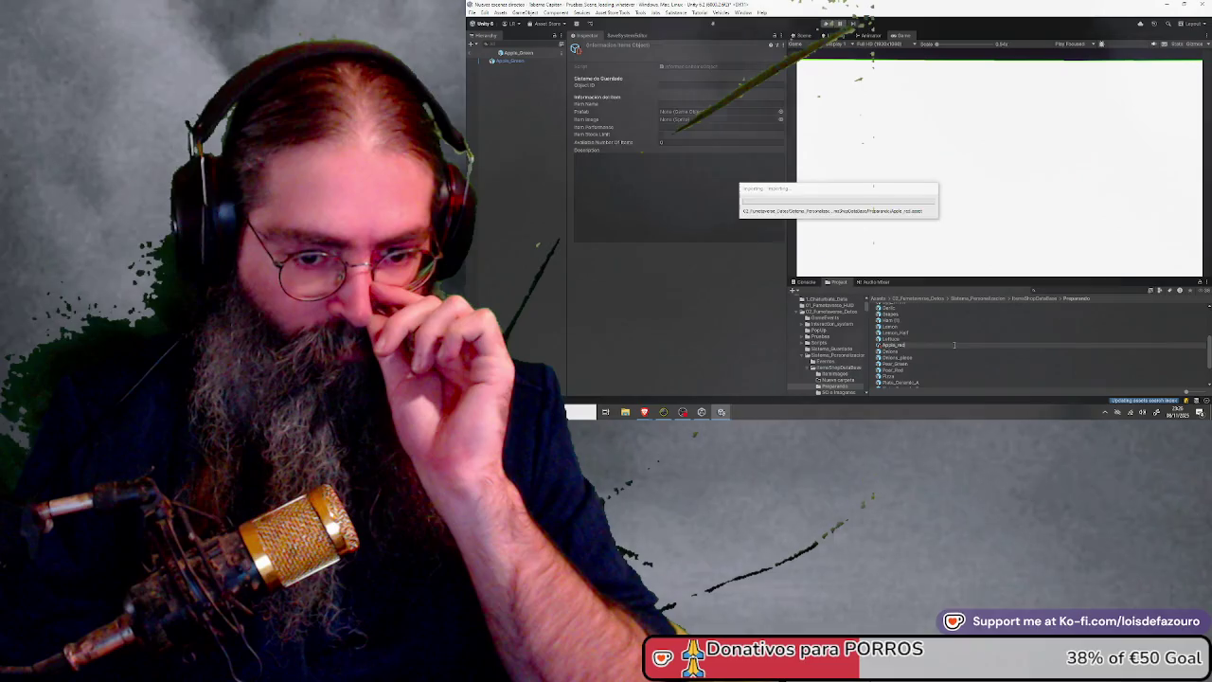
Assign the Apple_Red prefab to the Apple_Red item asset's Prefab field
{"action": "left_click", "coordinate": [895, 325]}
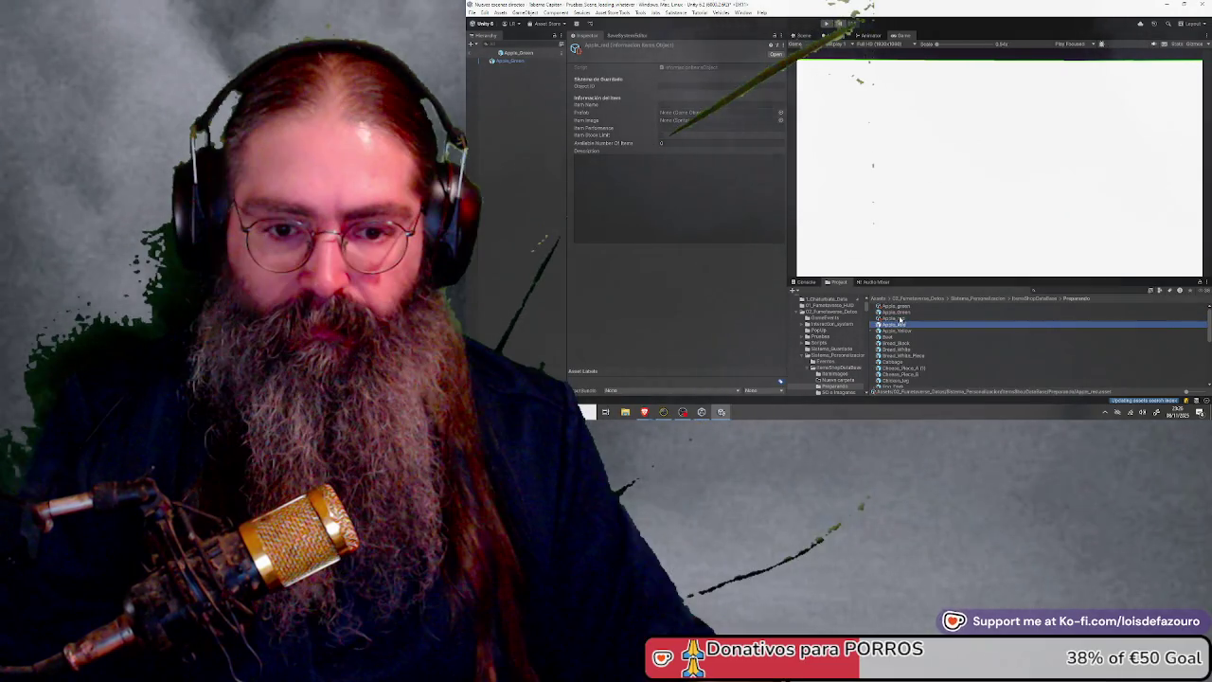
{"action": "left_click", "coordinate": [900, 319]}
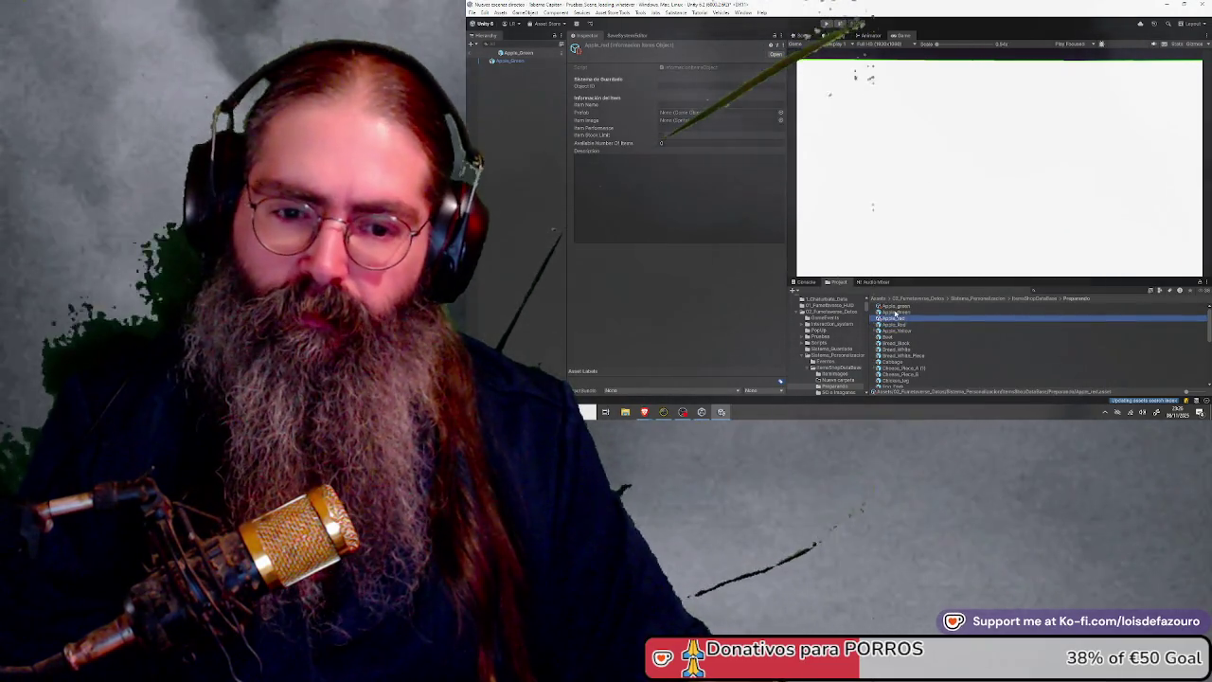
{"action": "left_click_drag", "start_coordinate": [905, 326], "coordinate": [692, 114]}
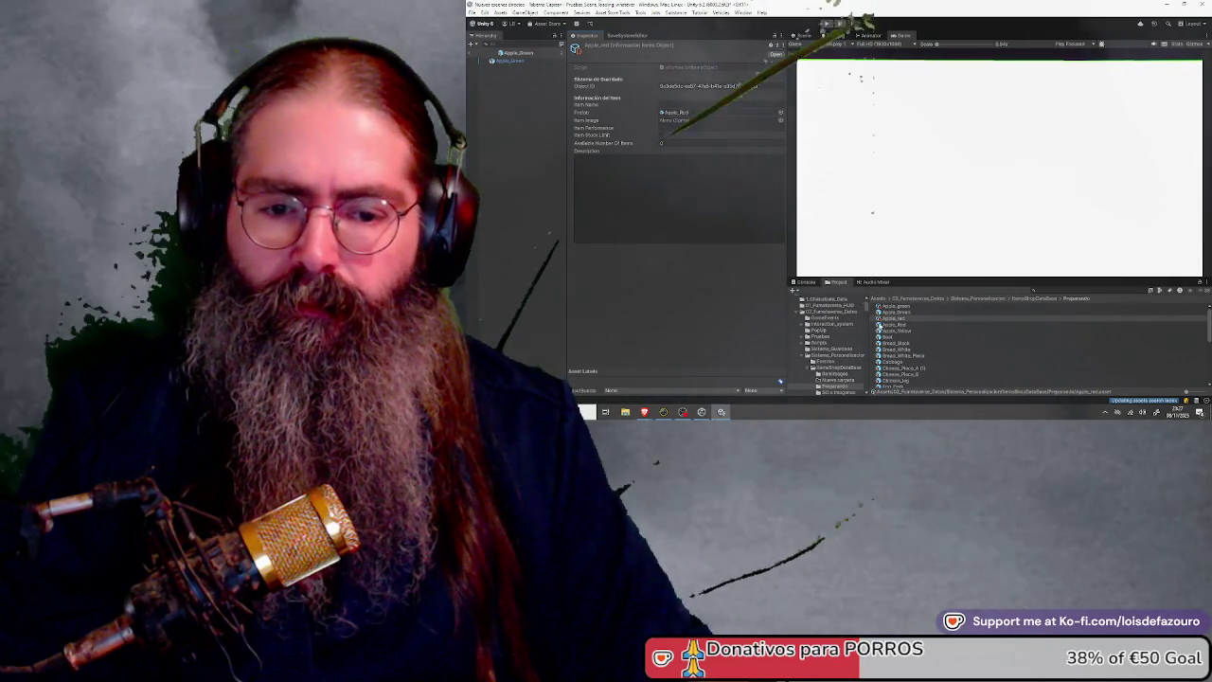
{"action": "left_click_drag", "start_coordinate": [885, 330], "coordinate": [682, 114]}
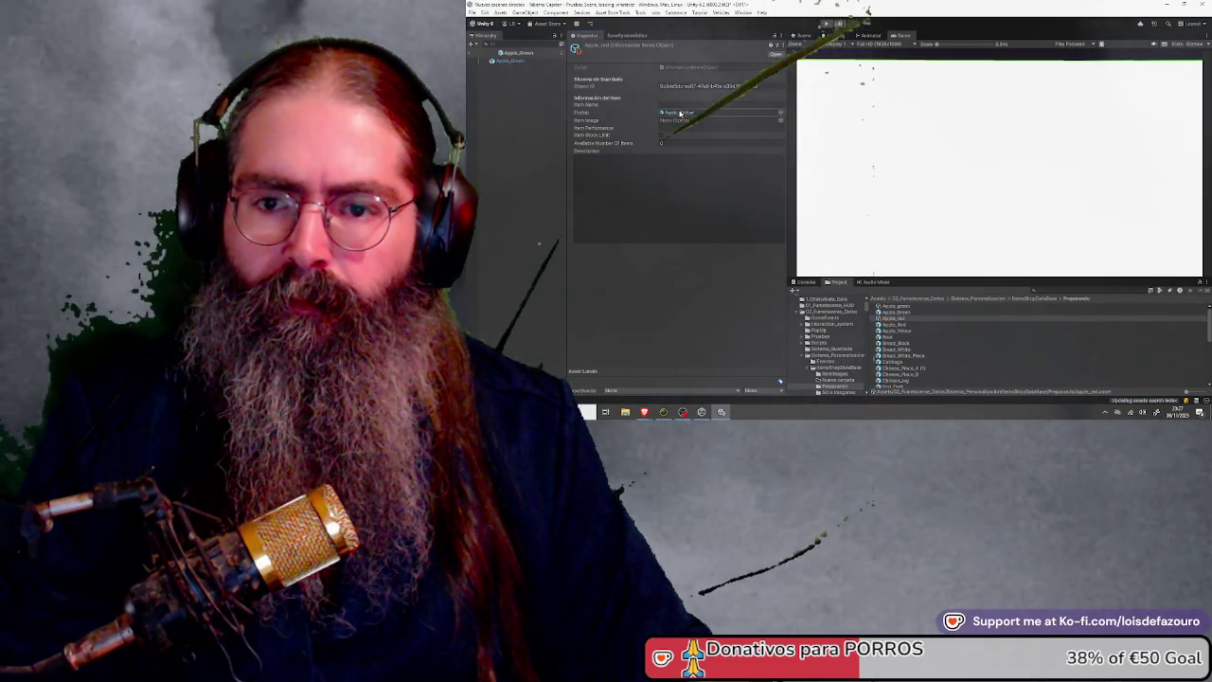
{"action": "left_click_drag", "start_coordinate": [895, 325], "coordinate": [688, 121]}
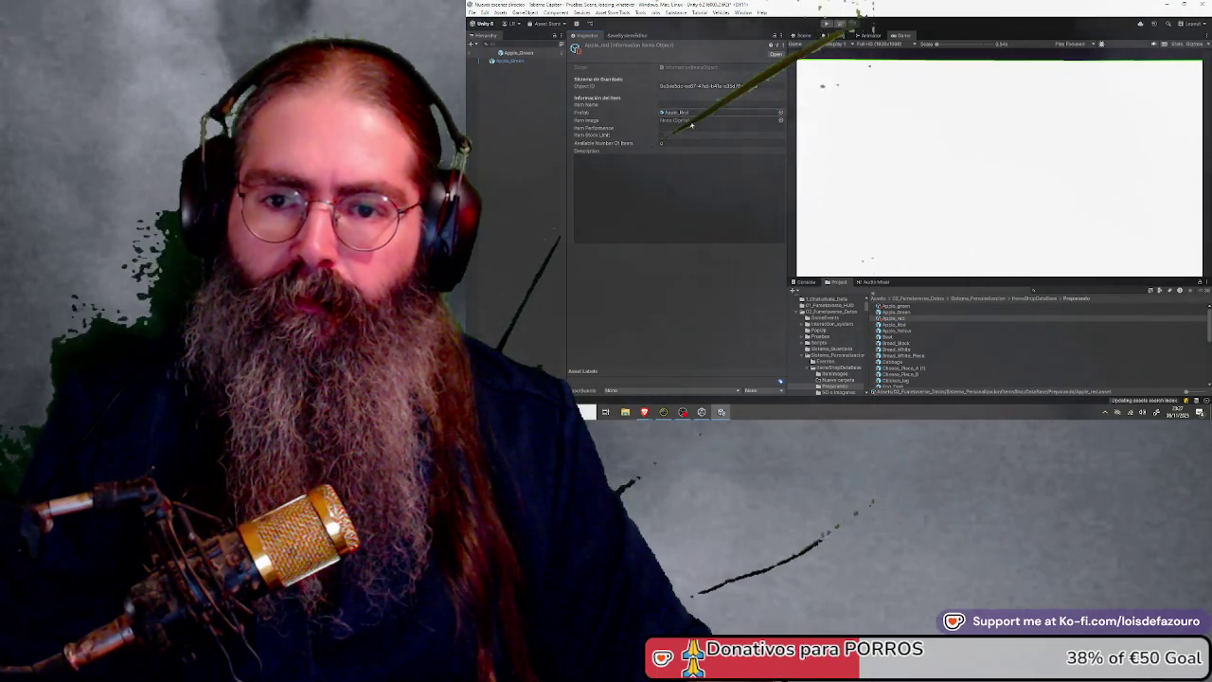
{"action": "left_click", "coordinate": [903, 312]}
Select only the Apple_red item information asset in the food folder
{"action": "scroll", "coordinate": [901, 361], "scroll_direction": "down", "scroll_amount": 5}
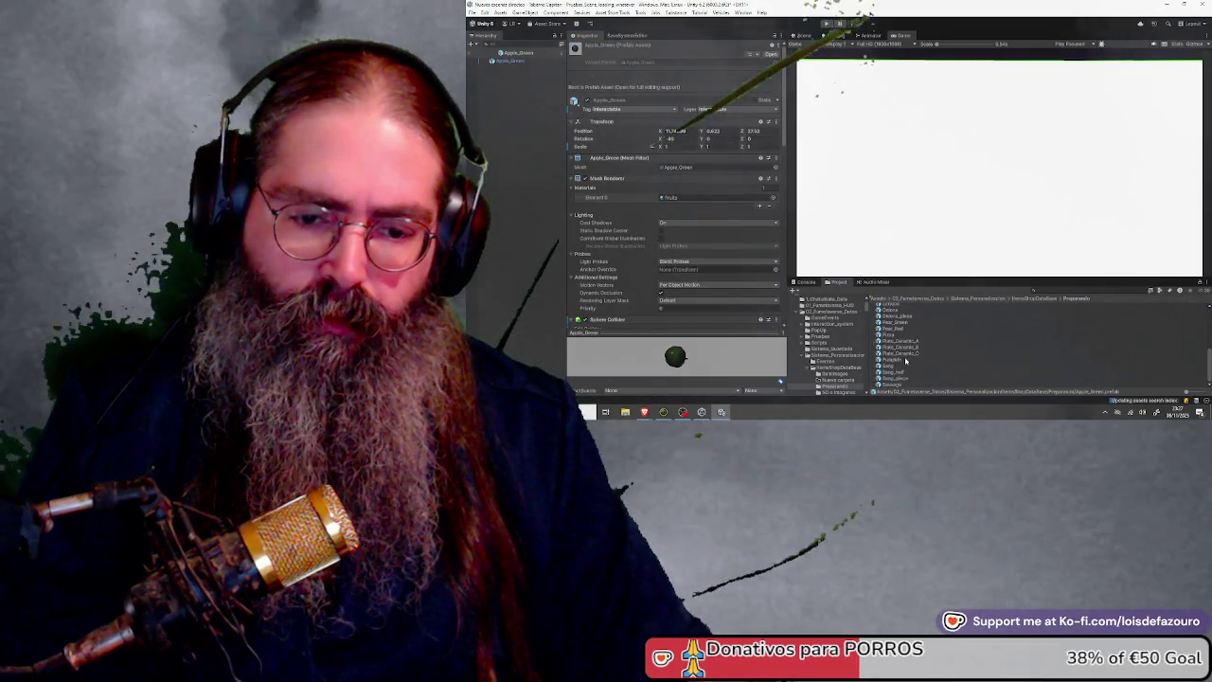
{"action": "key", "text": "ctrl+a"}
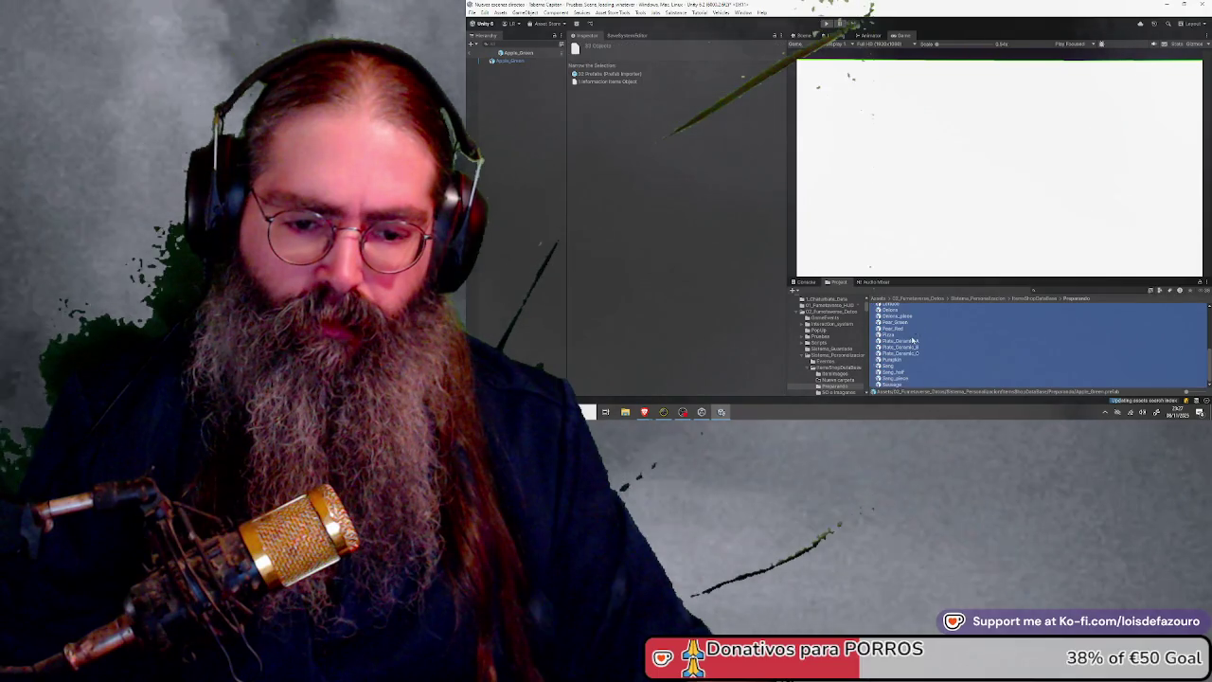
{"action": "scroll", "coordinate": [922, 341], "scroll_direction": "up", "scroll_amount": 5}
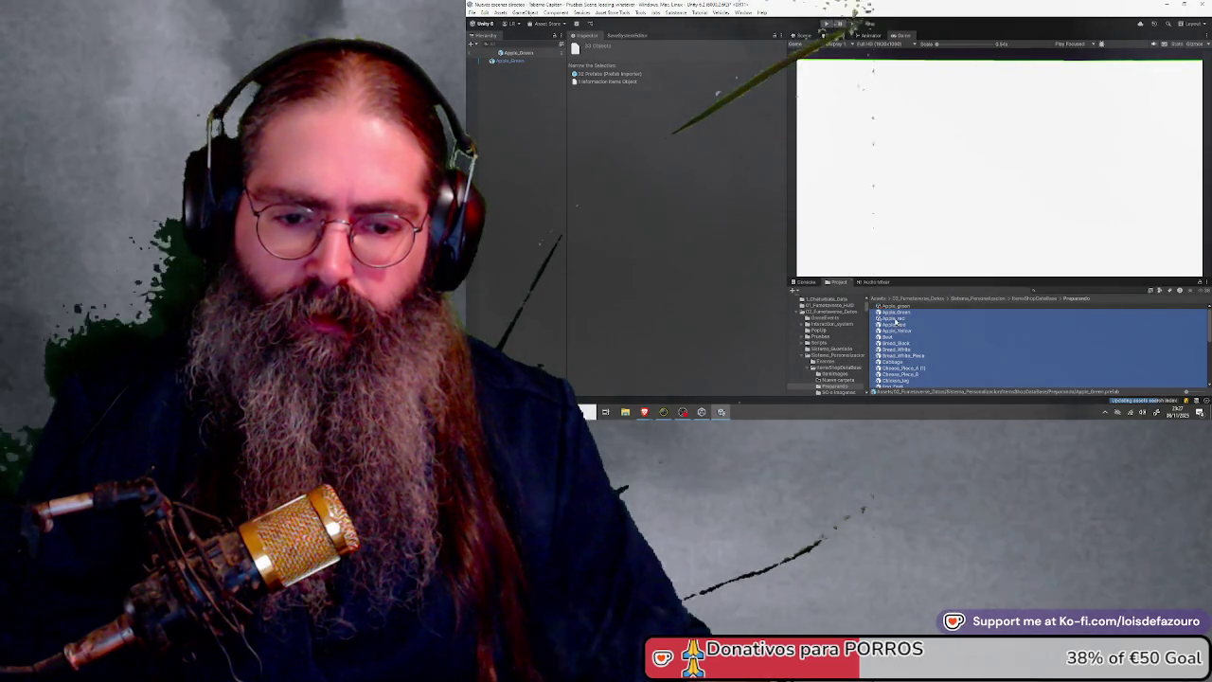
{"action": "left_click", "coordinate": [896, 323]}
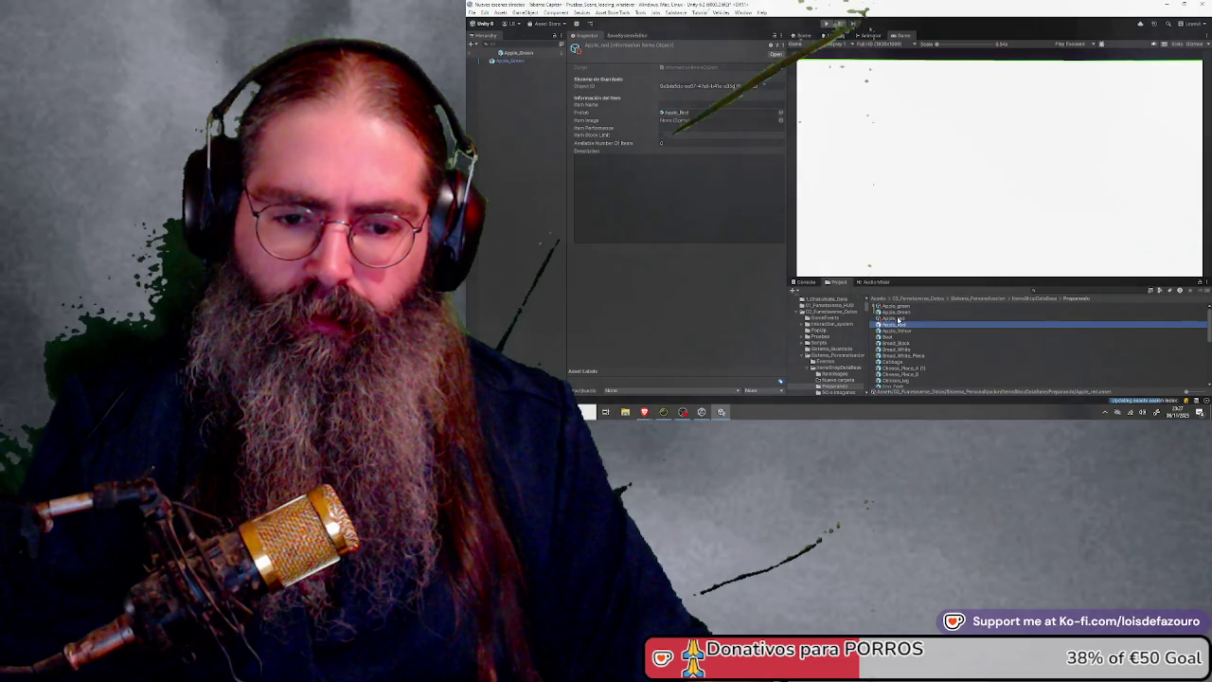
{"action": "left_click", "coordinate": [898, 319]}
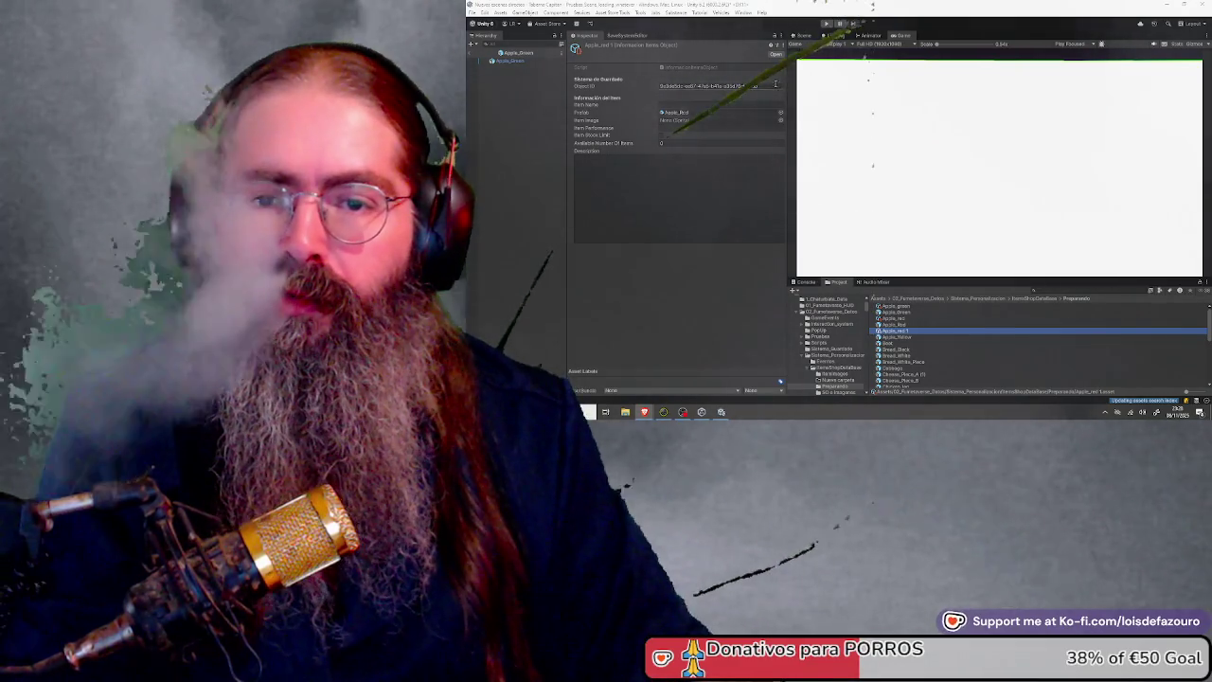
Clear the copied item's prefab and give it a fresh Object ID
{"action": "left_click", "coordinate": [720, 113]}
{"action": "key", "text": "Delete"}
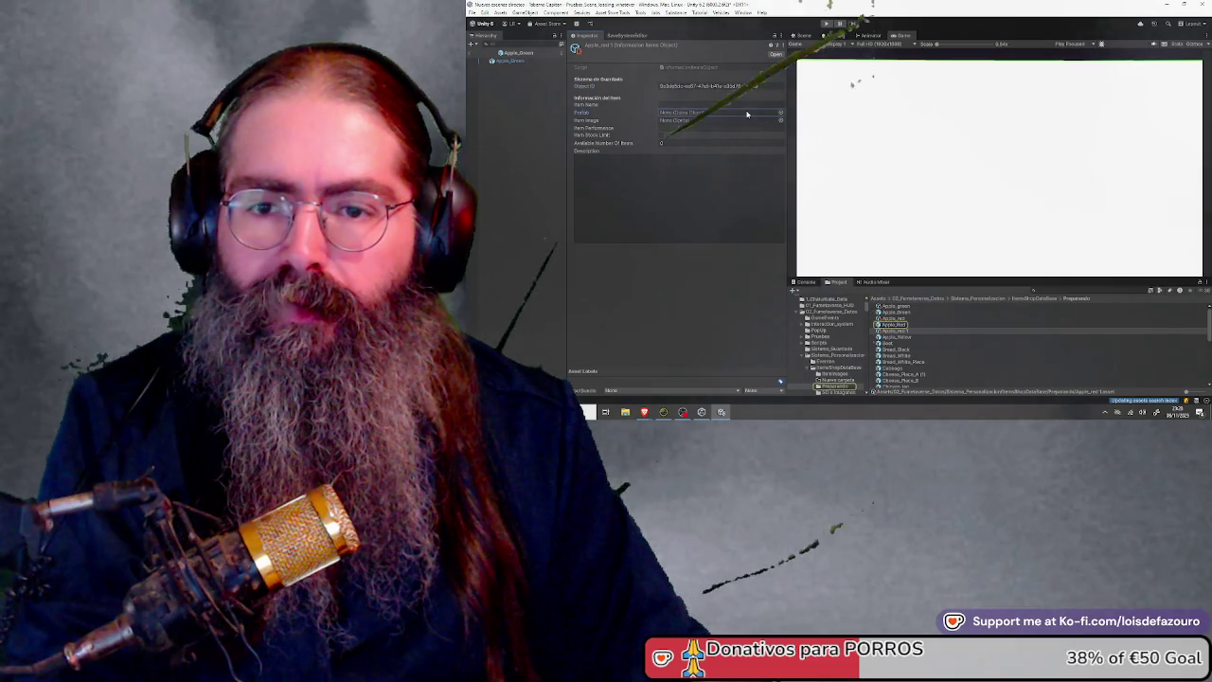
{"action": "left_click", "coordinate": [760, 85]}
{"action": "key", "text": "ctrl+v"}
{"action": "left_click", "coordinate": [761, 85]}
{"action": "key", "text": "ctrl+v"}
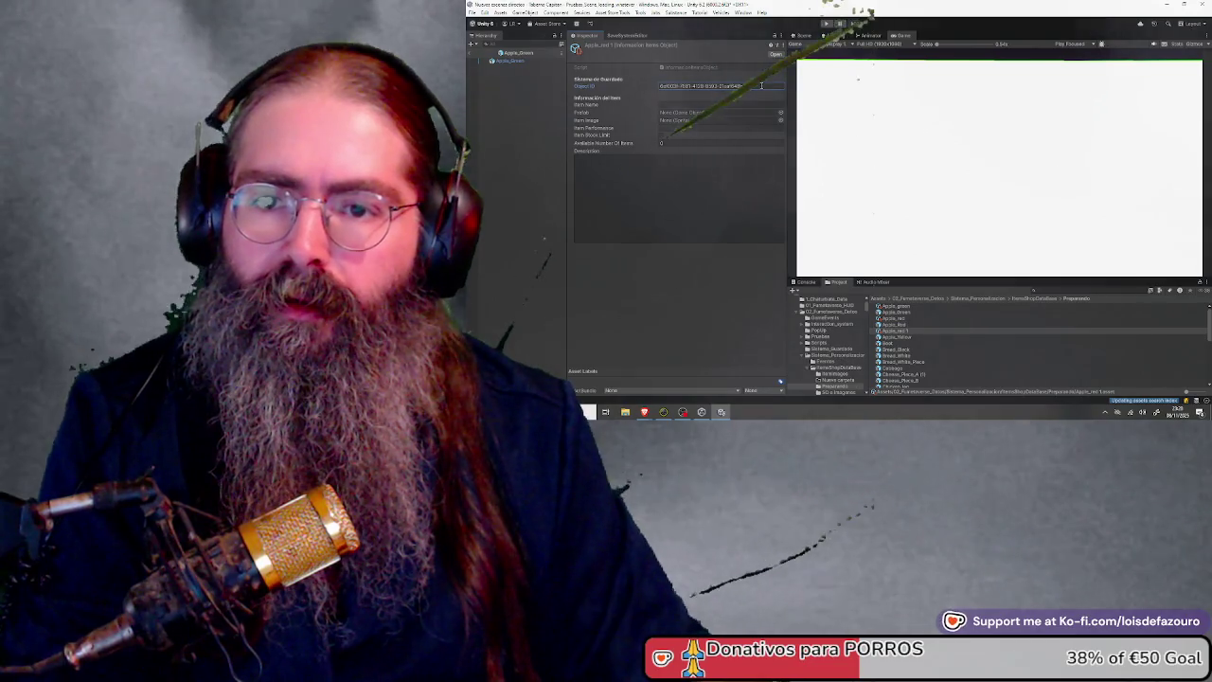
{"action": "left_click", "coordinate": [761, 85]}
{"action": "key", "text": "ctrl+v"}
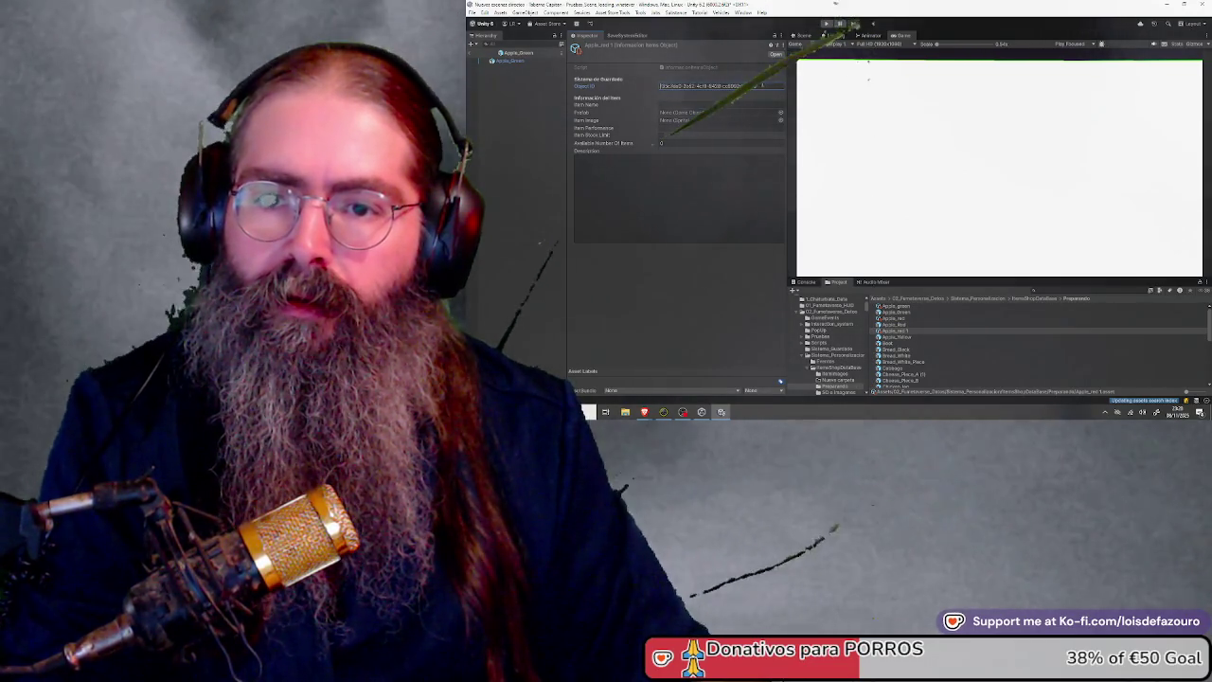
{"action": "left_click", "coordinate": [761, 86]}
{"action": "key", "text": "ctrl+v"}
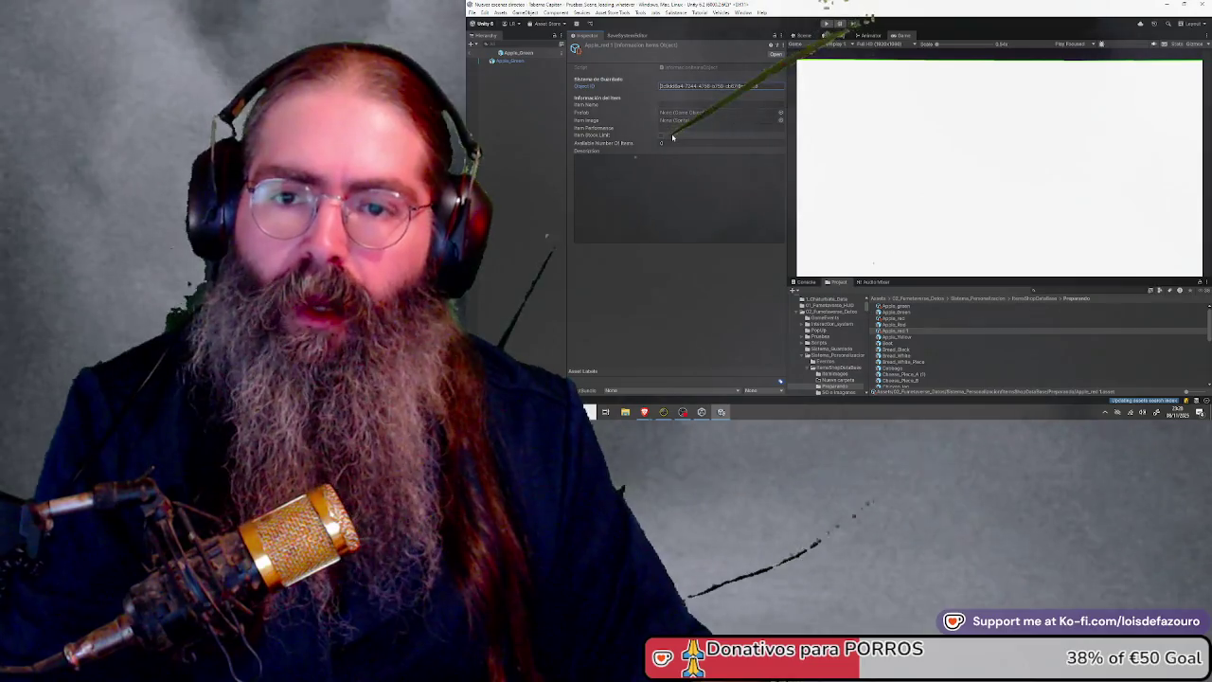
Set the copy's prefab to Apple_Yellow and its item name to Yellow Apple
{"action": "mouse_move", "coordinate": [905, 338]}
{"action": "left_mouse_down"}
{"action": "mouse_move", "coordinate": [788, 100]}
{"action": "mouse_move", "coordinate": [707, 112]}
{"action": "left_mouse_up"}
{"action": "left_click", "coordinate": [699, 104]}
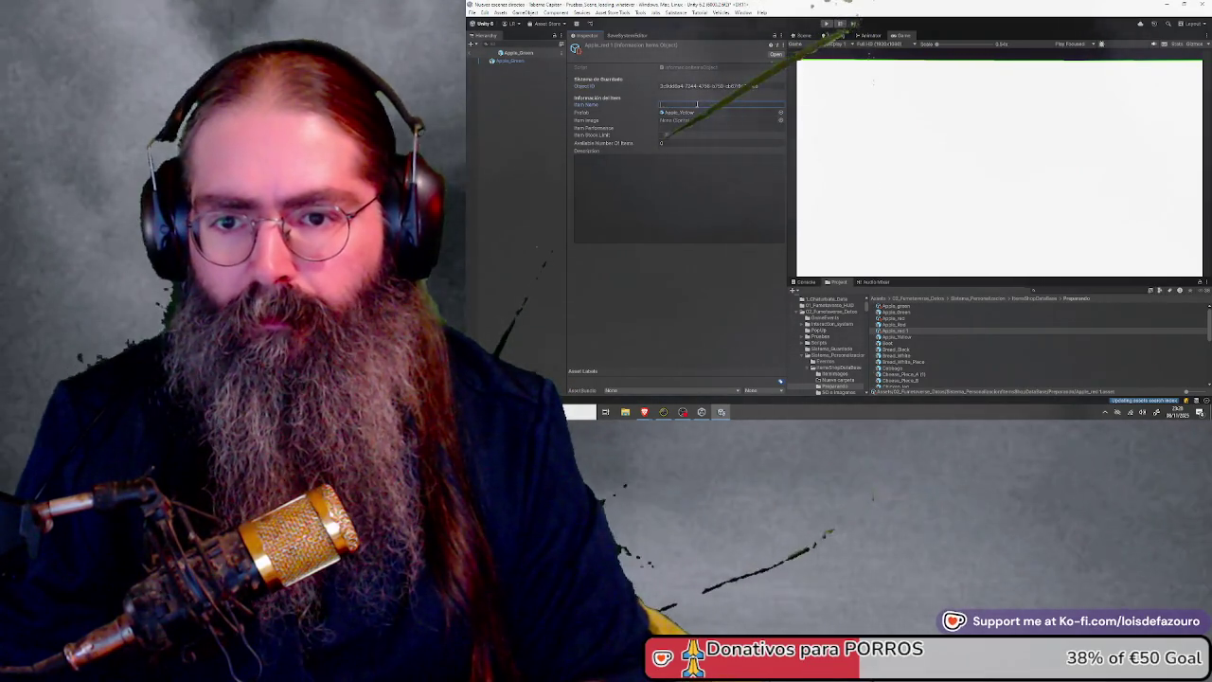
{"action": "type", "text": "Yel"}
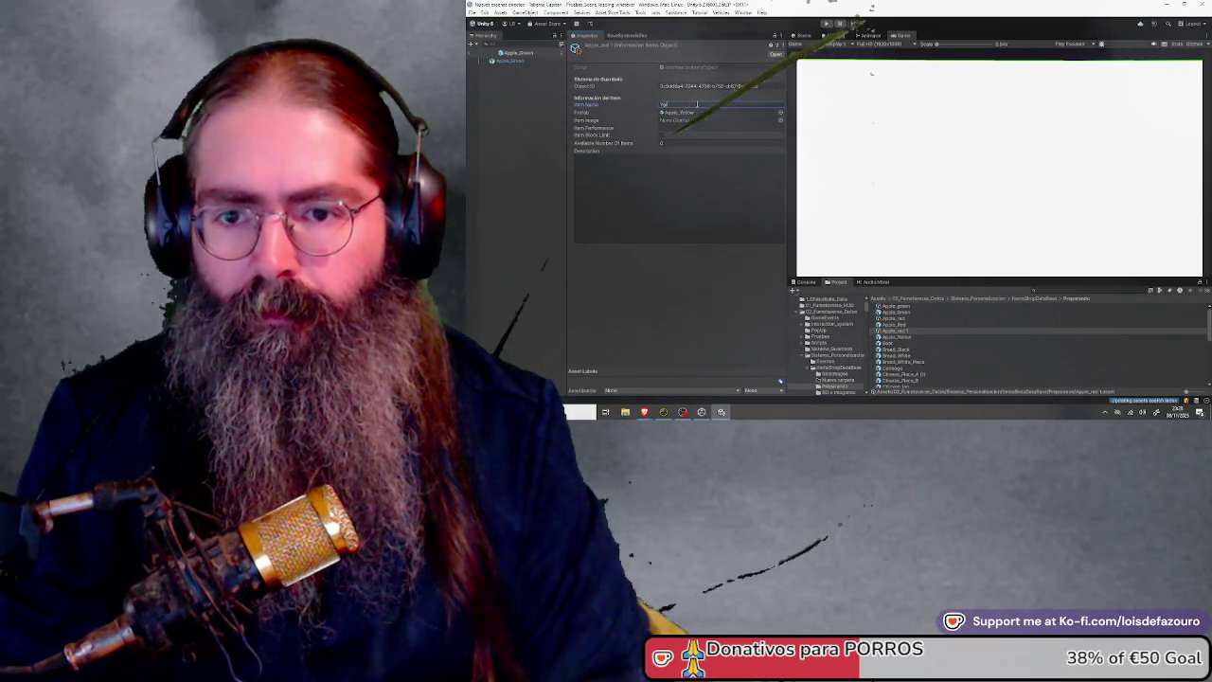
{"action": "type", "text": "low Apple"}
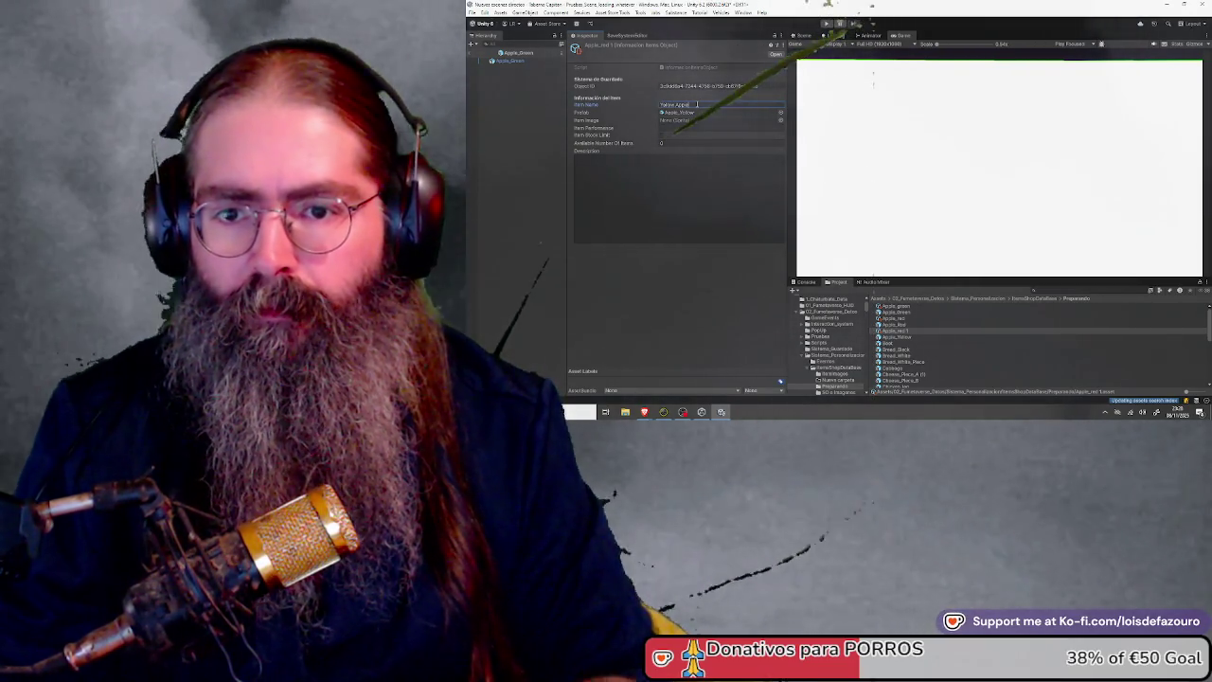
{"action": "left_click", "coordinate": [753, 166]}
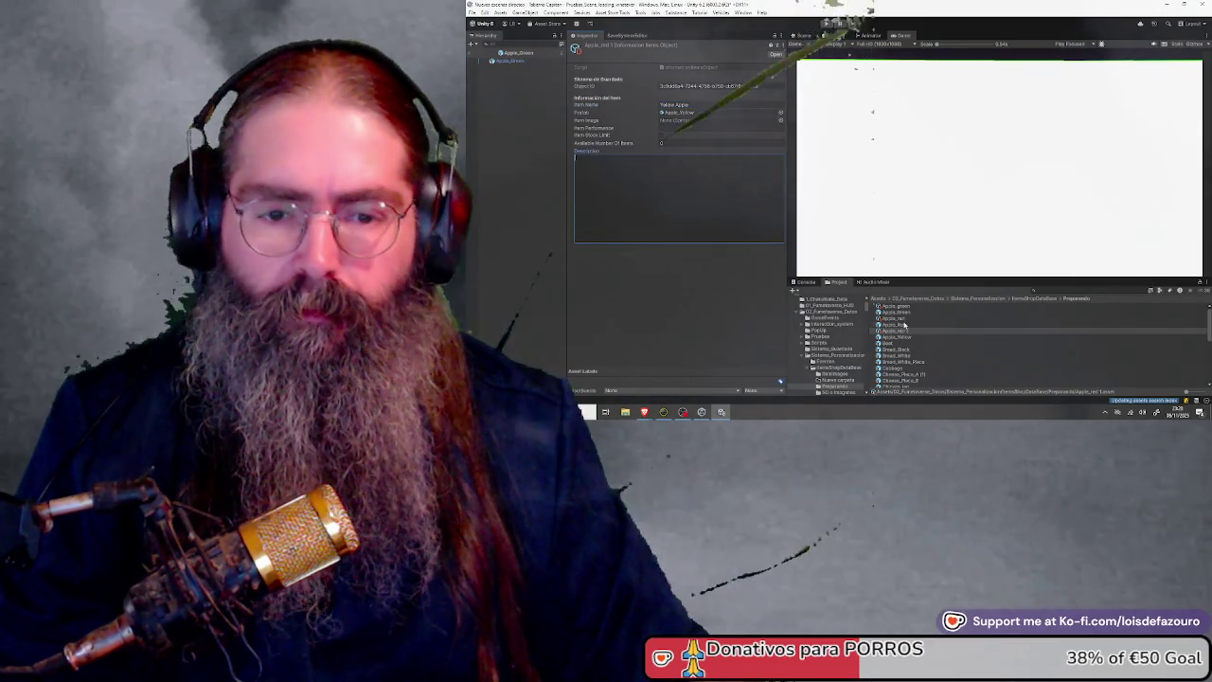
Set the Apple_red item asset's Item Name to Red Apple
{"action": "left_click", "coordinate": [896, 320]}
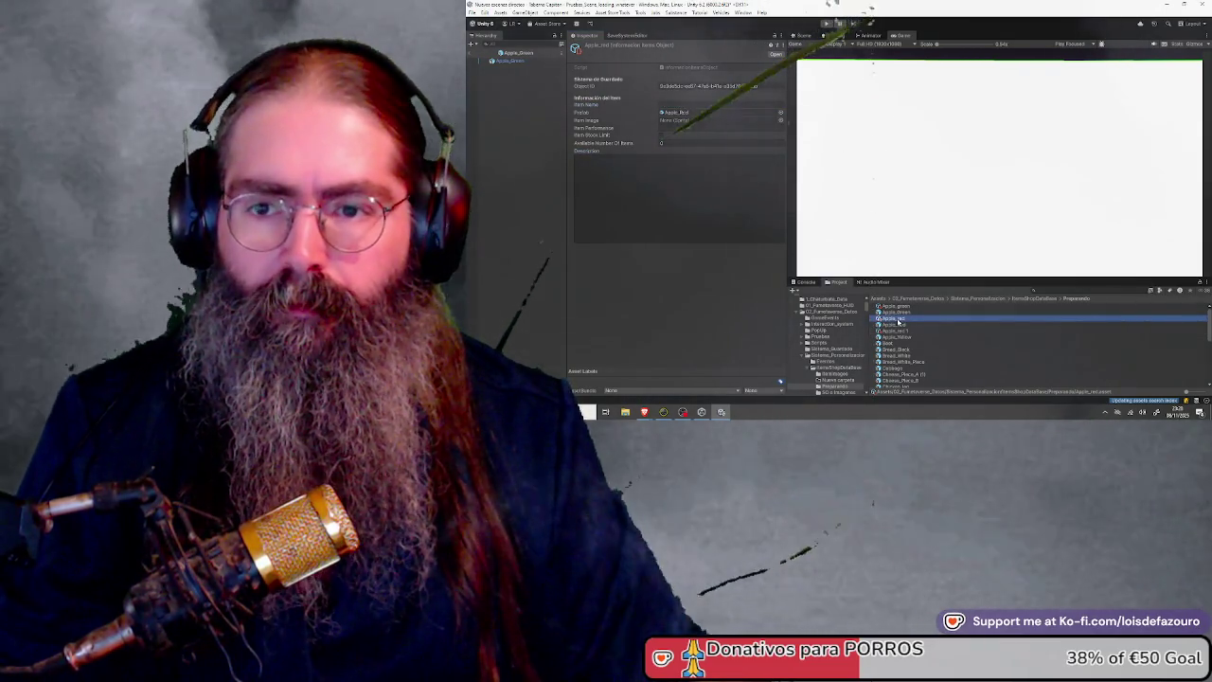
{"action": "left_click", "coordinate": [682, 105]}
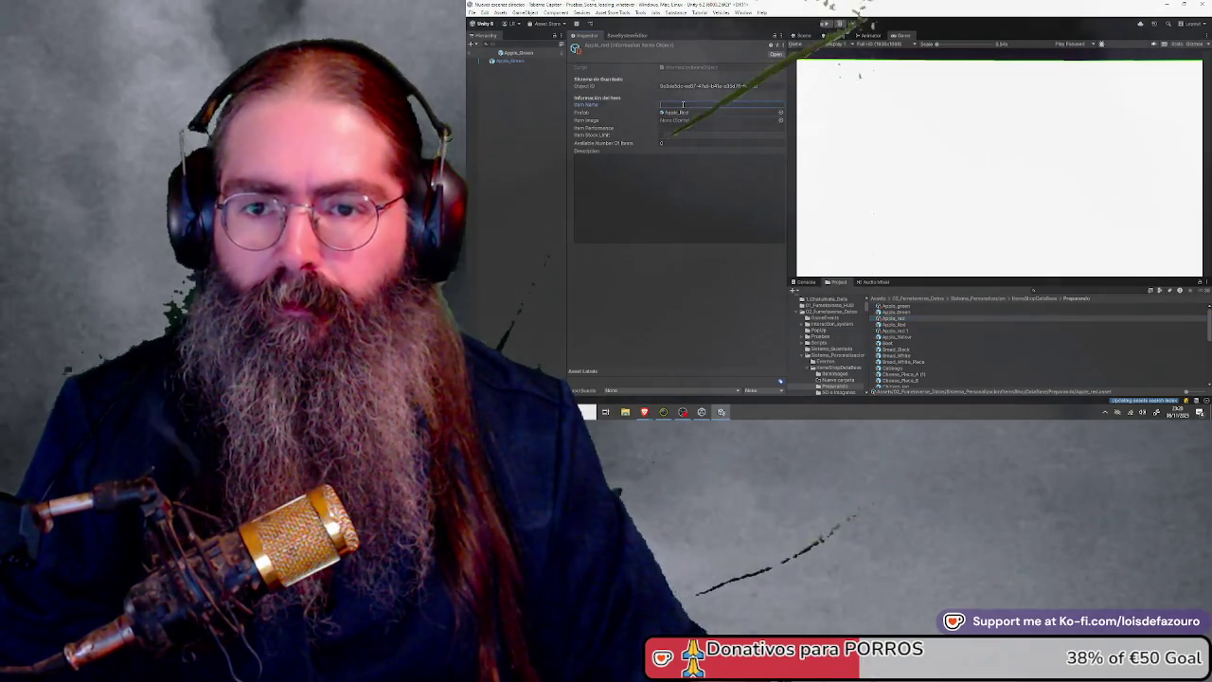
{"action": "type", "text": "Red Apple"}
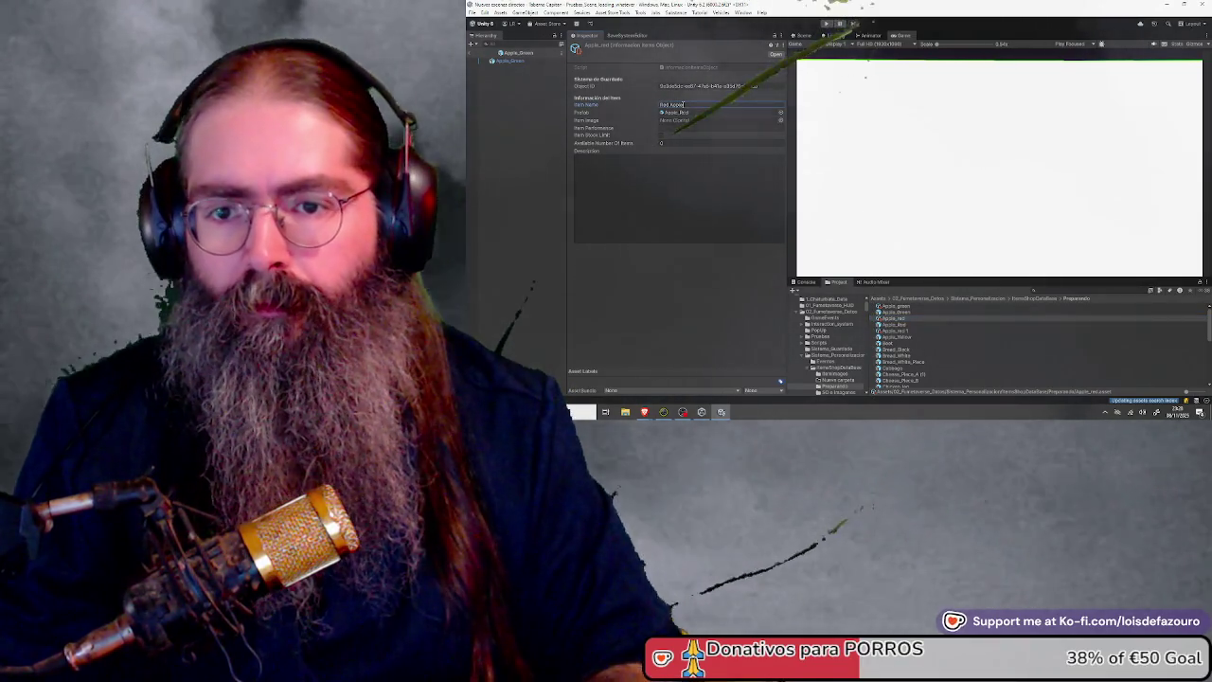
{"action": "key", "text": "Return"}
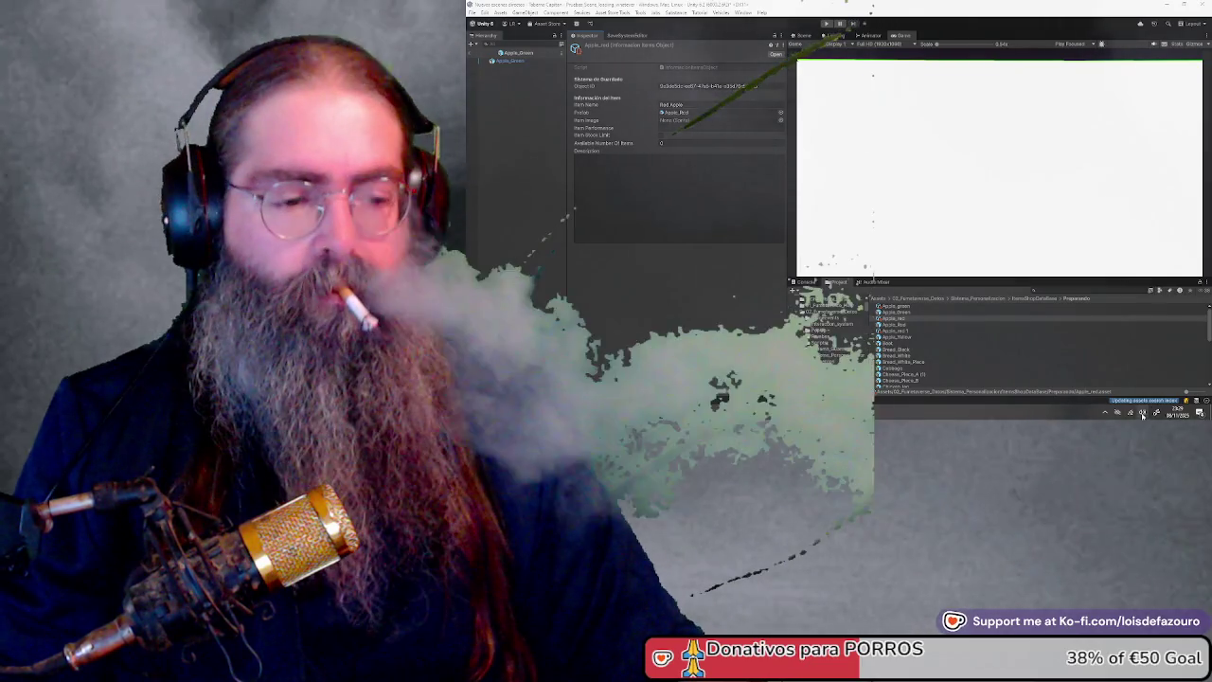
{"action": "scroll", "coordinate": [1143, 414], "scroll_direction": "up", "scroll_amount": 1}
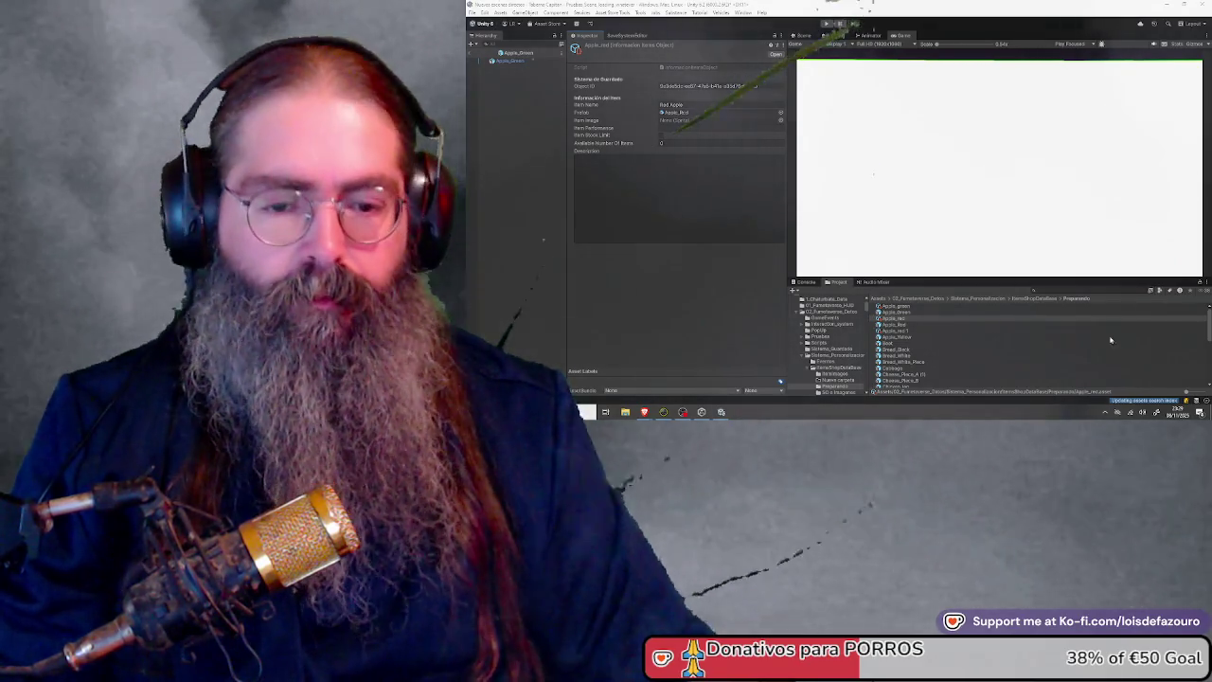
{"action": "right_click", "coordinate": [1129, 412]}
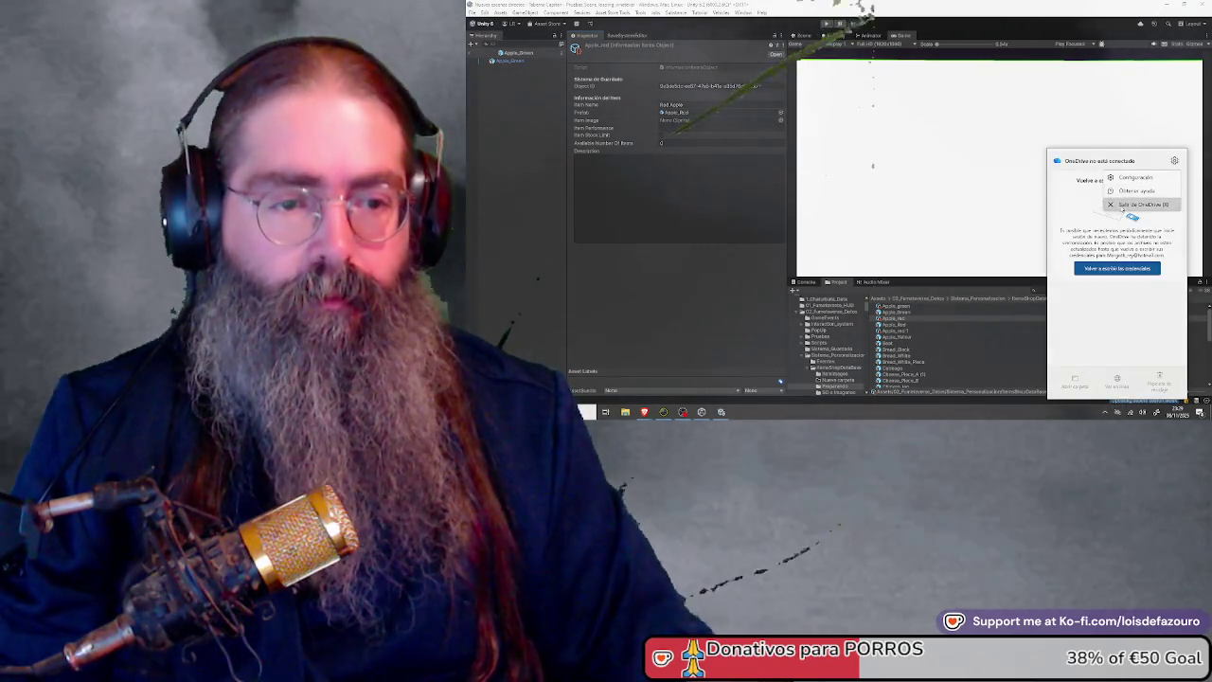
Quit OneDrive and confirm the exit
{"action": "left_click", "coordinate": [1139, 205]}
{"action": "left_click", "coordinate": [805, 247]}
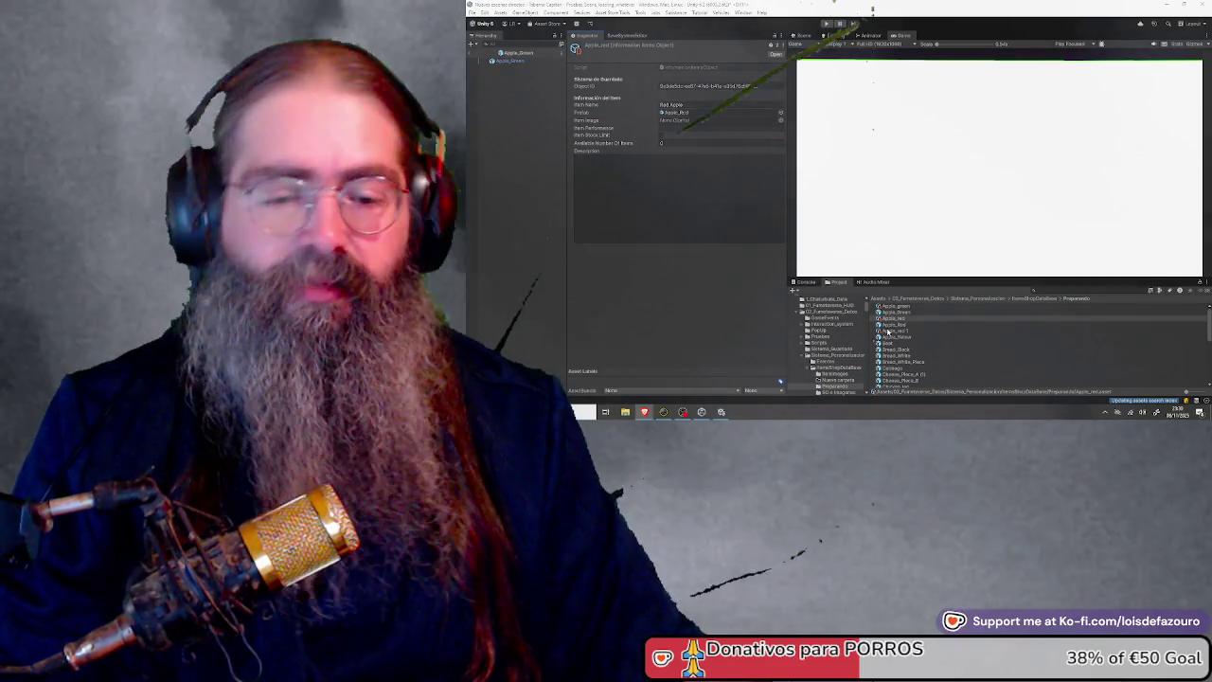
Create a new Information Items Object asset for the Beet item
{"action": "left_click", "coordinate": [933, 332]}
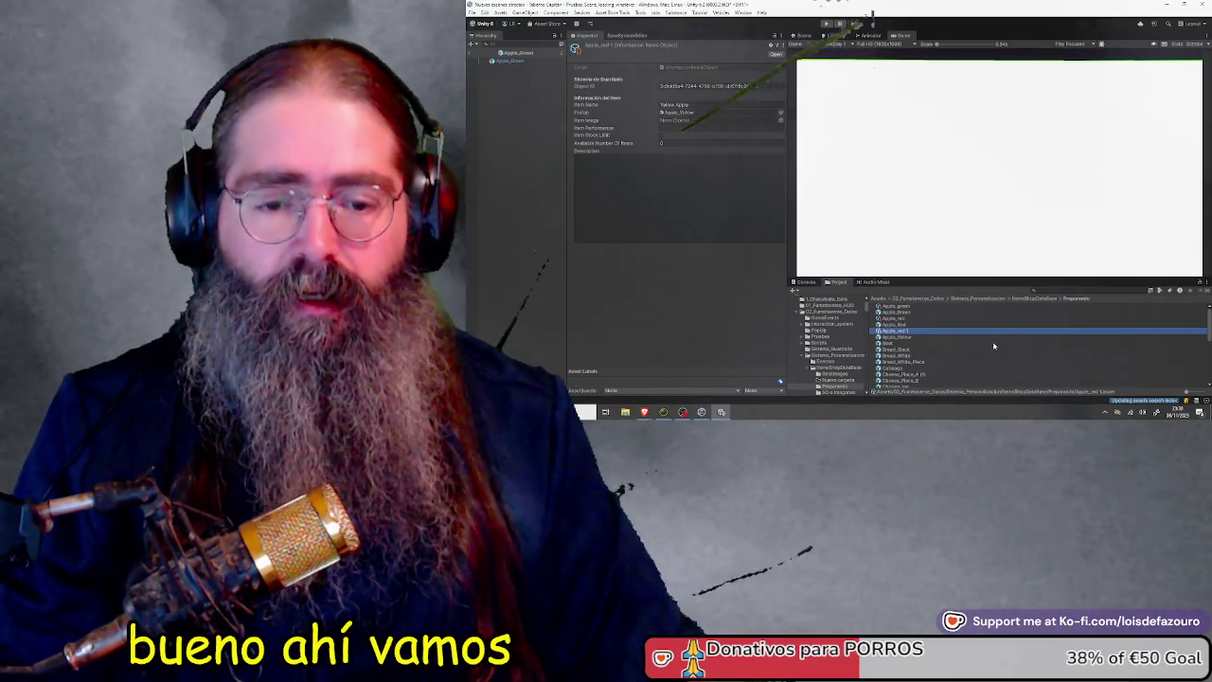
{"action": "left_click", "coordinate": [895, 343]}
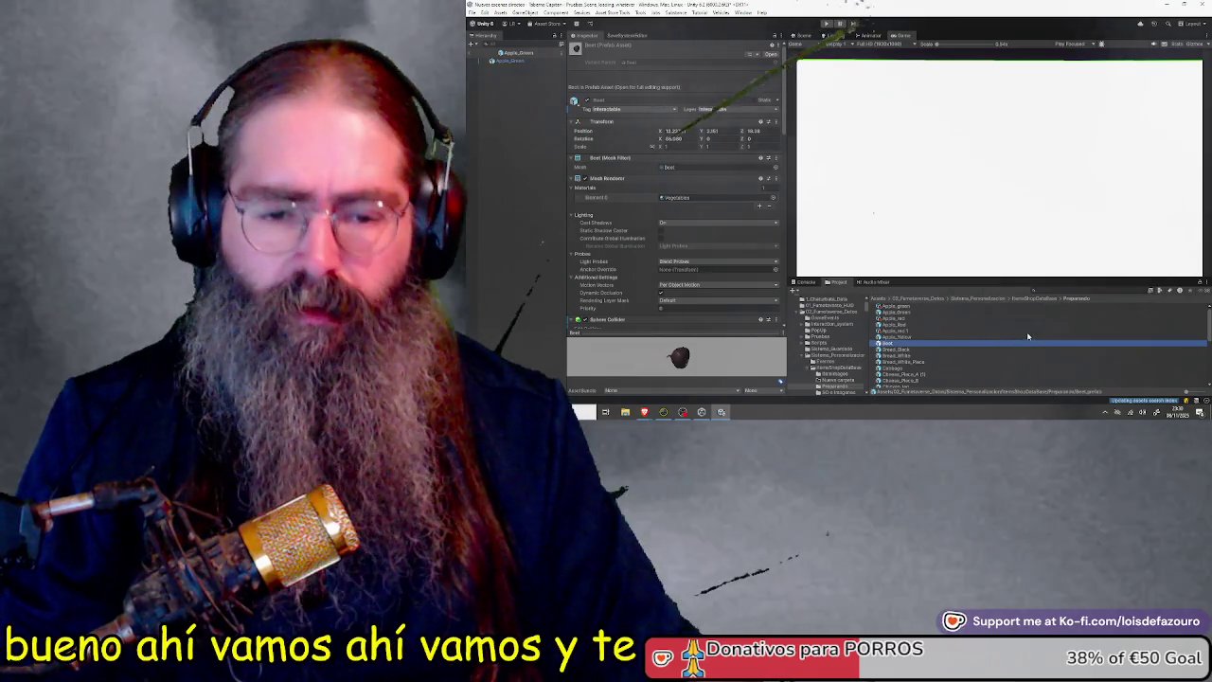
{"action": "right_click", "coordinate": [1030, 331]}
{"action": "mouse_move", "coordinate": [1097, 120]}
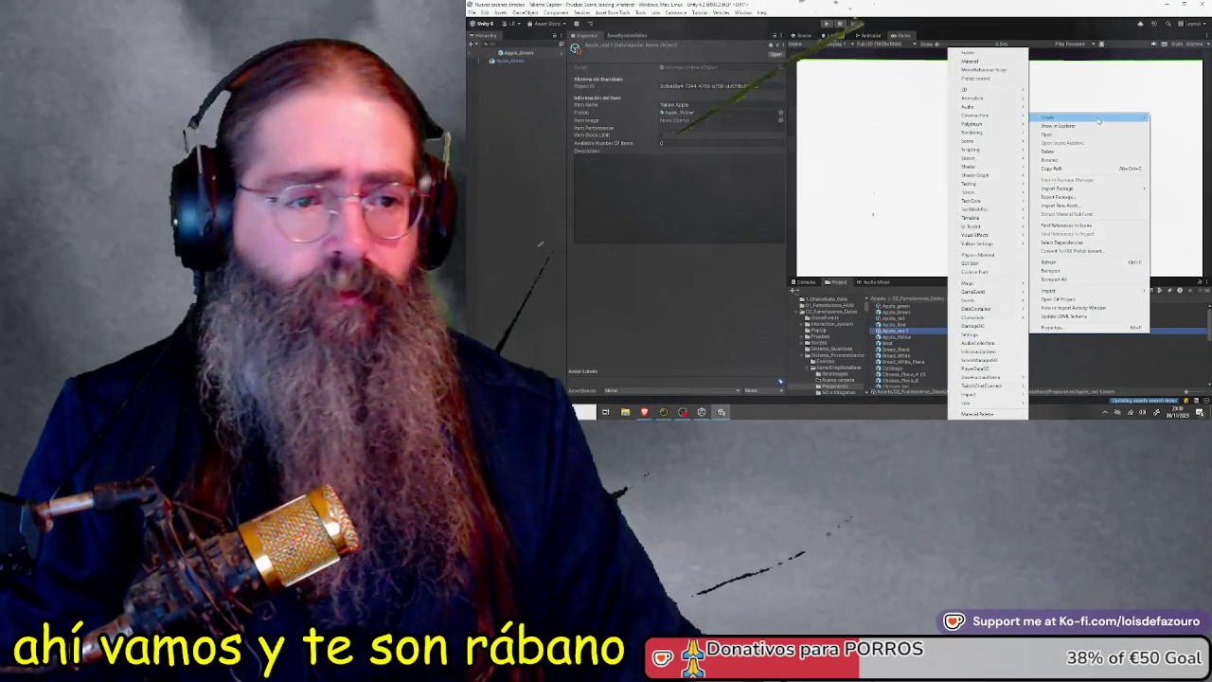
{"action": "left_click", "coordinate": [983, 351]}
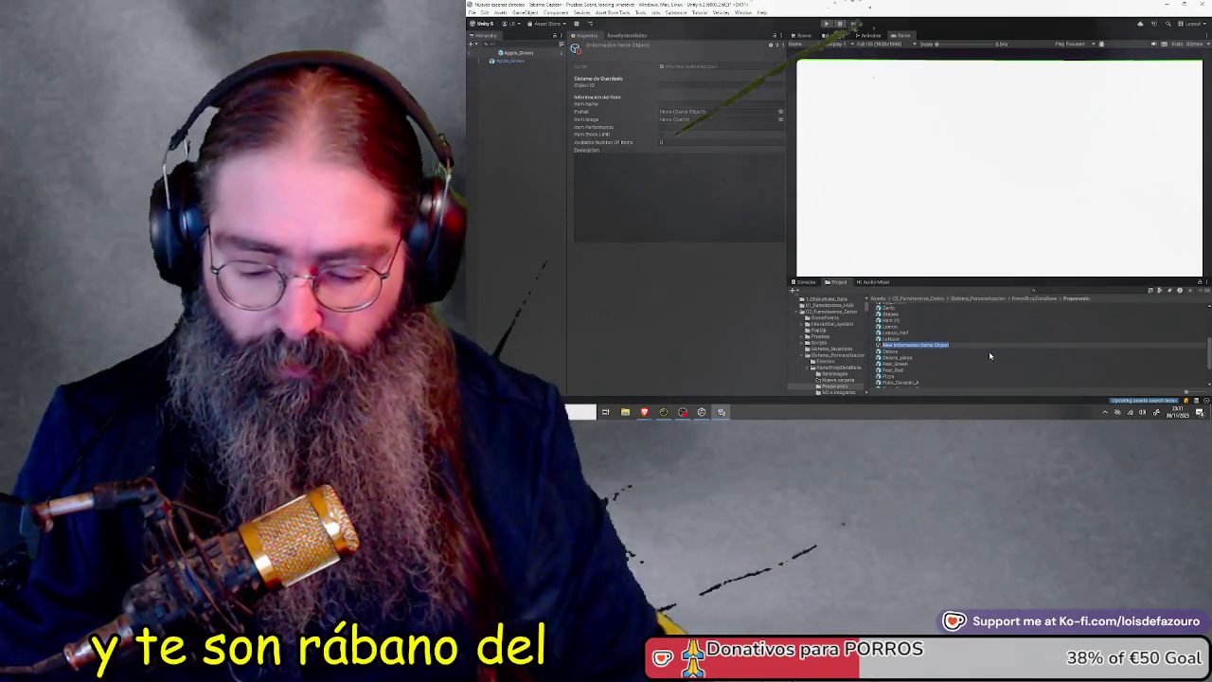
{"action": "type", "text": "Ali"}
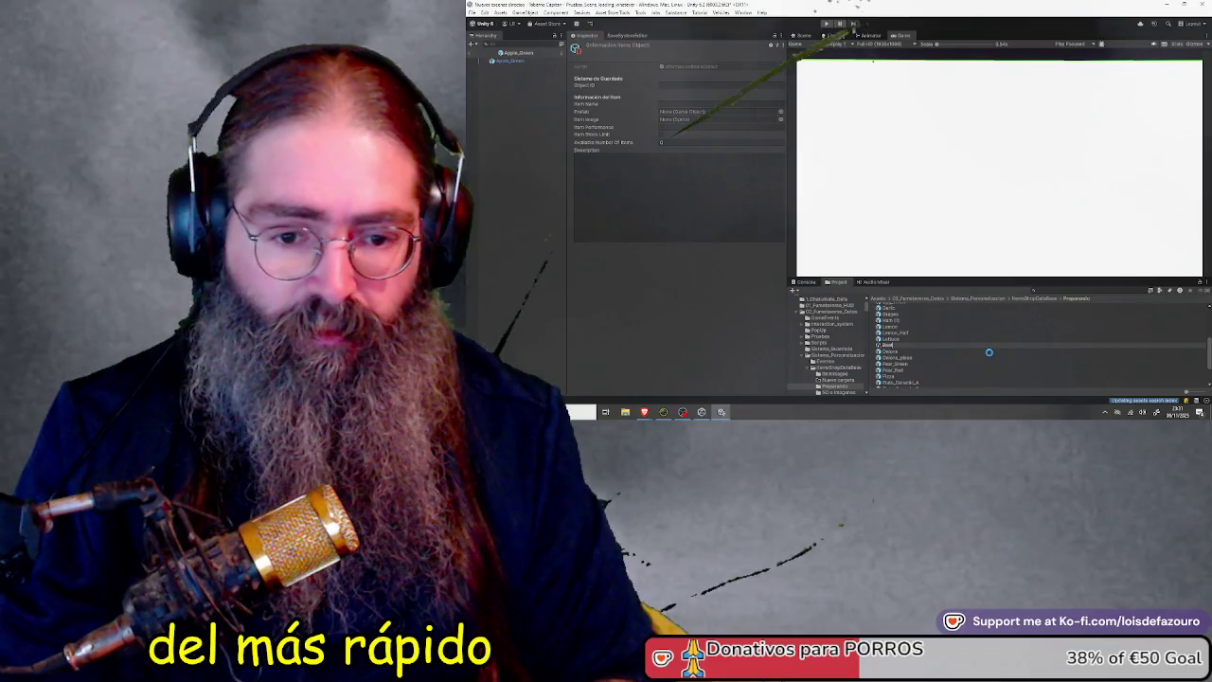
{"action": "key", "text": "Return"}
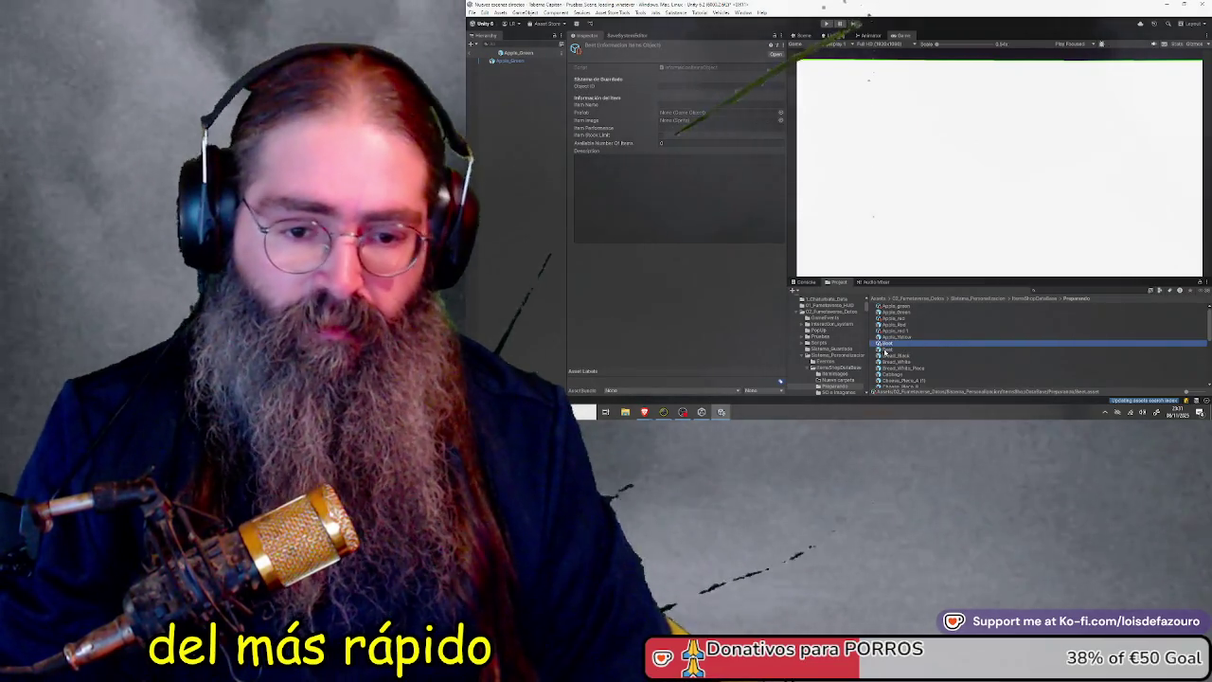
Fill in the new item's Prefab reference in the Inspector
{"action": "left_click", "coordinate": [690, 117]}
{"action": "left_click", "coordinate": [689, 113]}
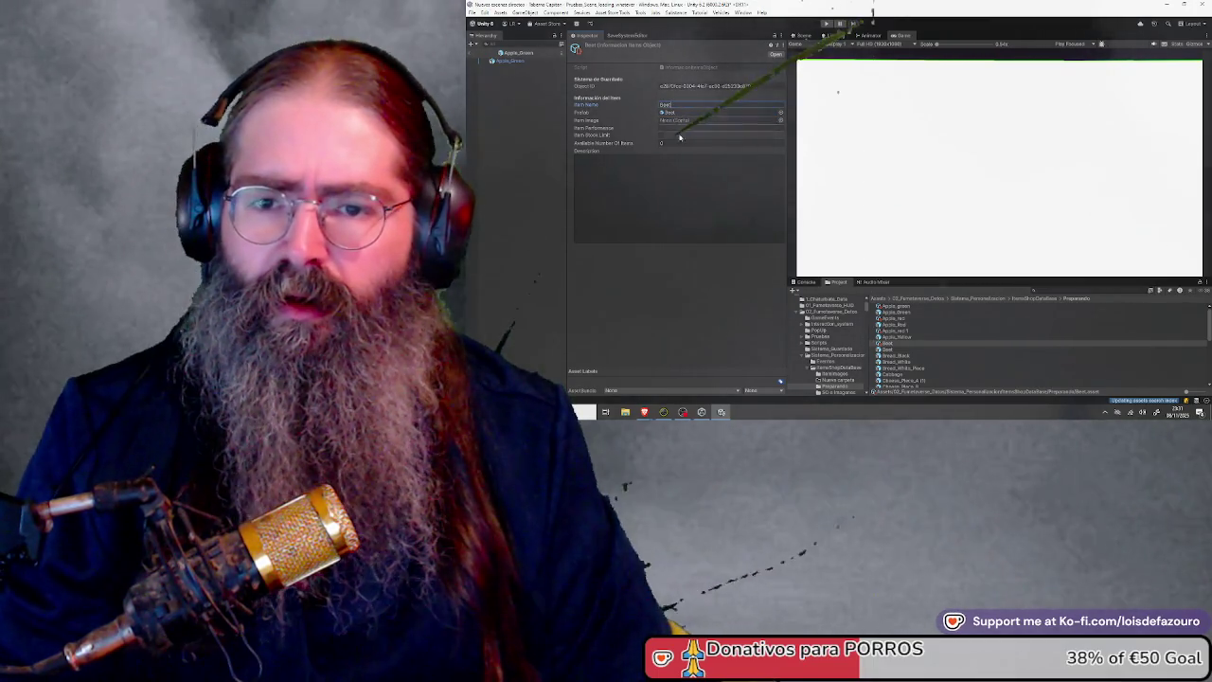
{"action": "right_click", "coordinate": [943, 356]}
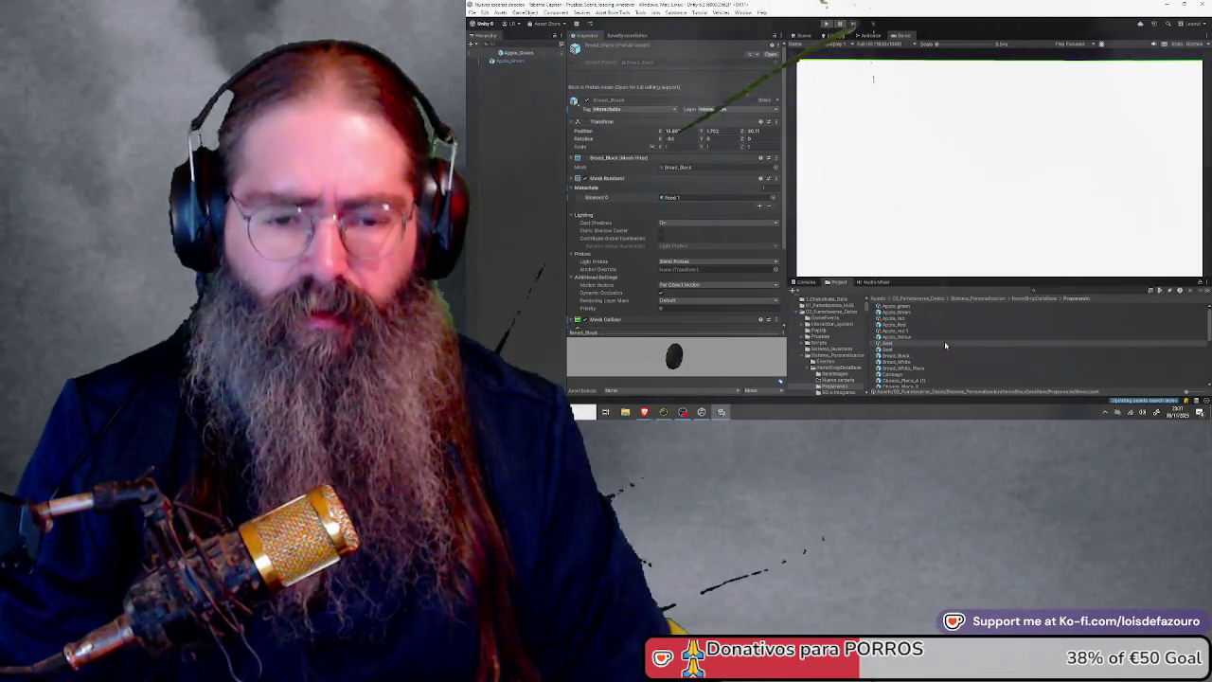
Create another Information Items Object asset, dismiss the prefab warning, and rename it Bread_Black
{"action": "mouse_move", "coordinate": [990, 137]}
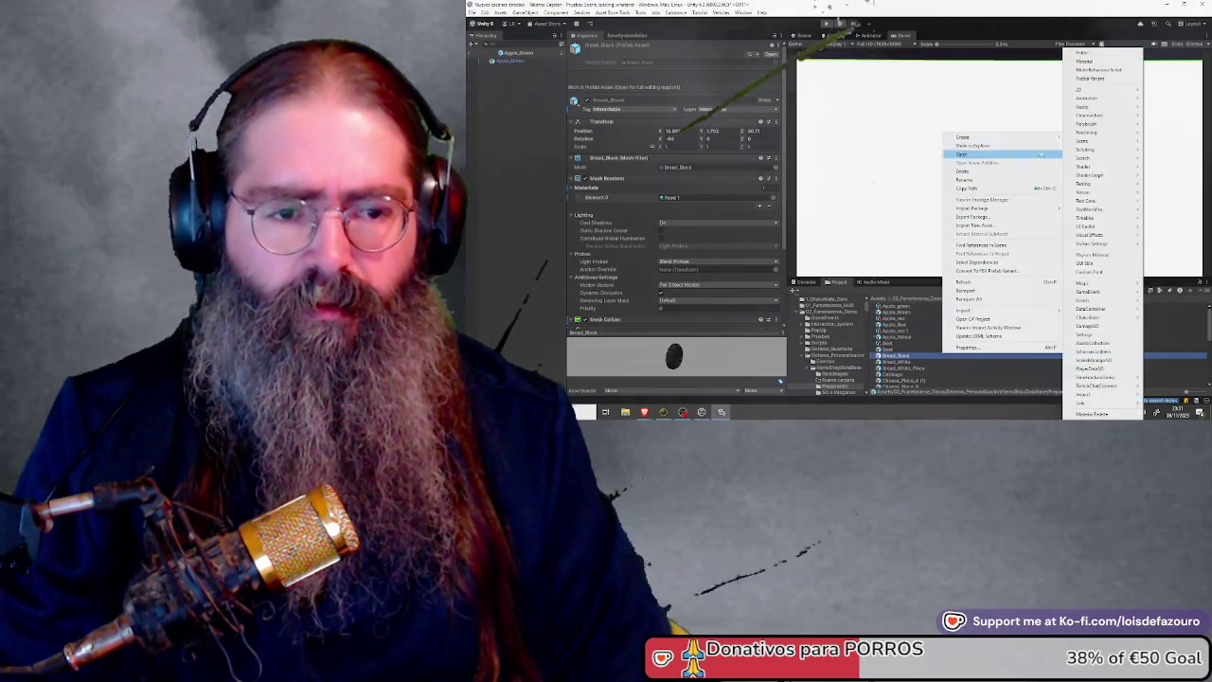
{"action": "left_click", "coordinate": [1099, 353]}
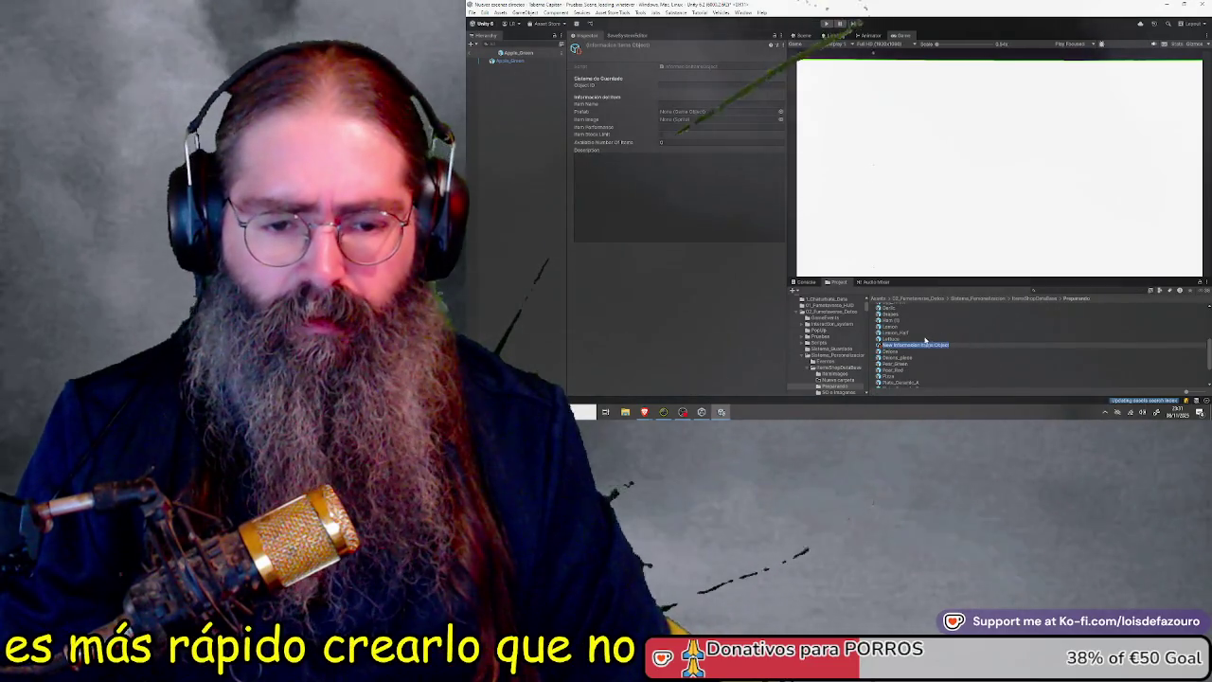
{"action": "left_click", "coordinate": [961, 317]}
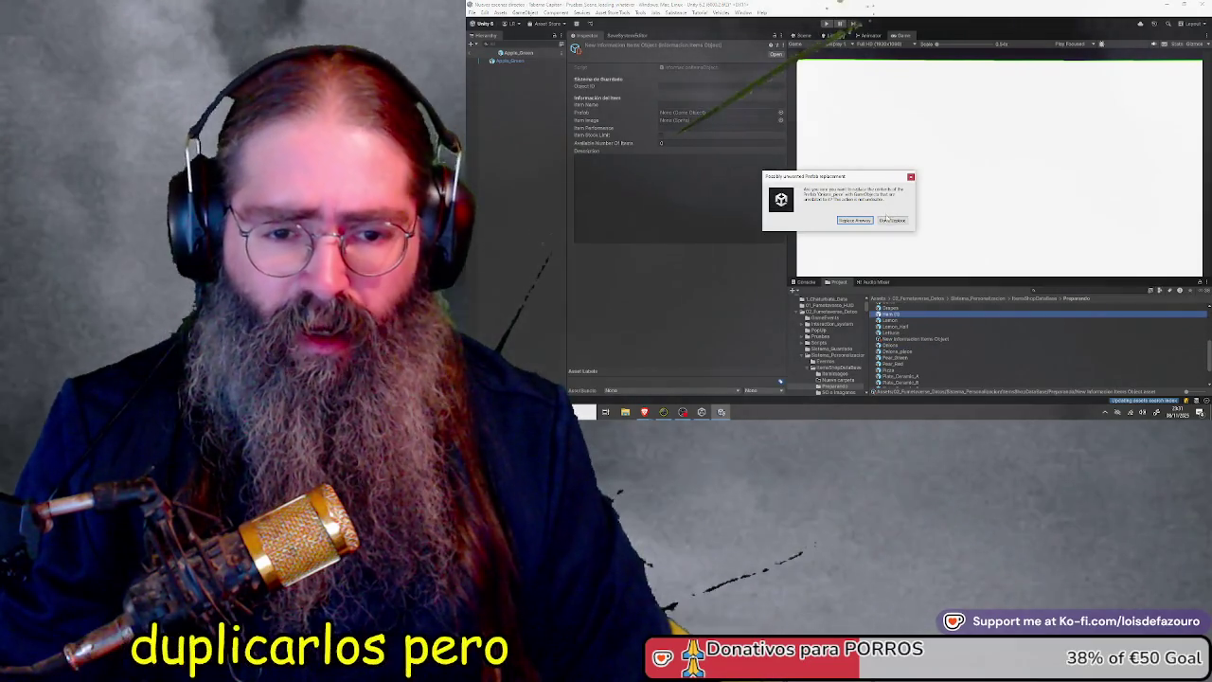
{"action": "left_click", "coordinate": [909, 179]}
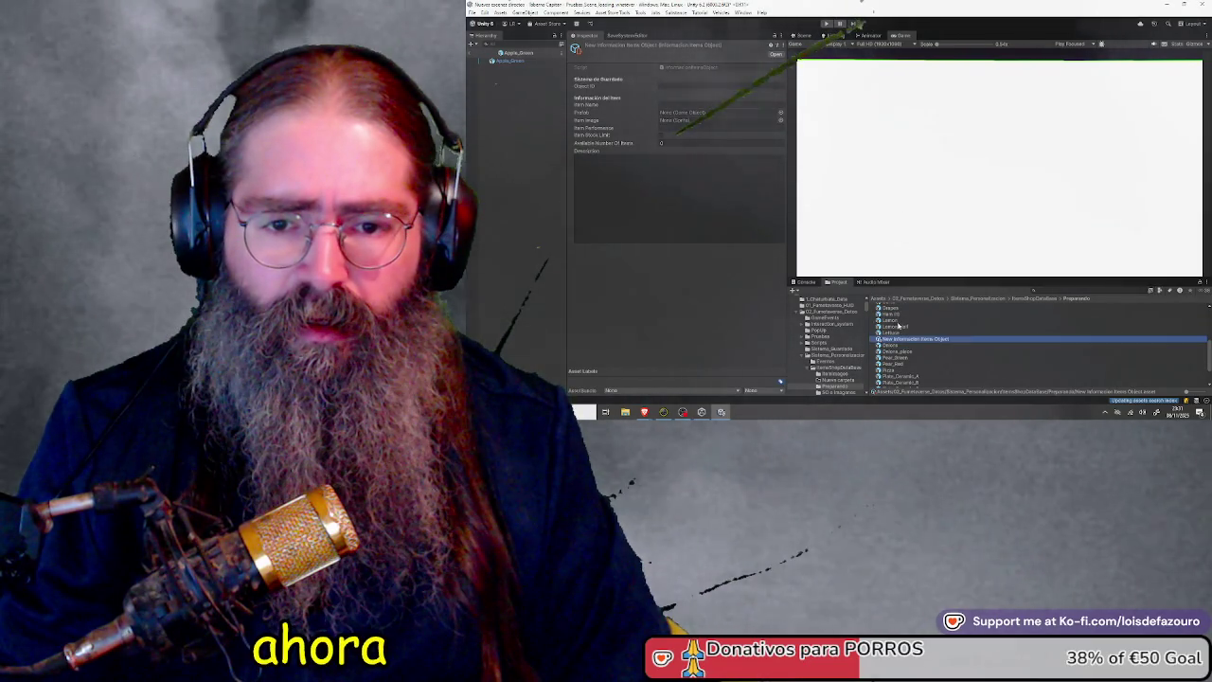
{"action": "scroll", "coordinate": [907, 341], "scroll_direction": "up", "scroll_amount": 3}
{"action": "scroll", "coordinate": [906, 341], "scroll_direction": "up", "scroll_amount": 3}
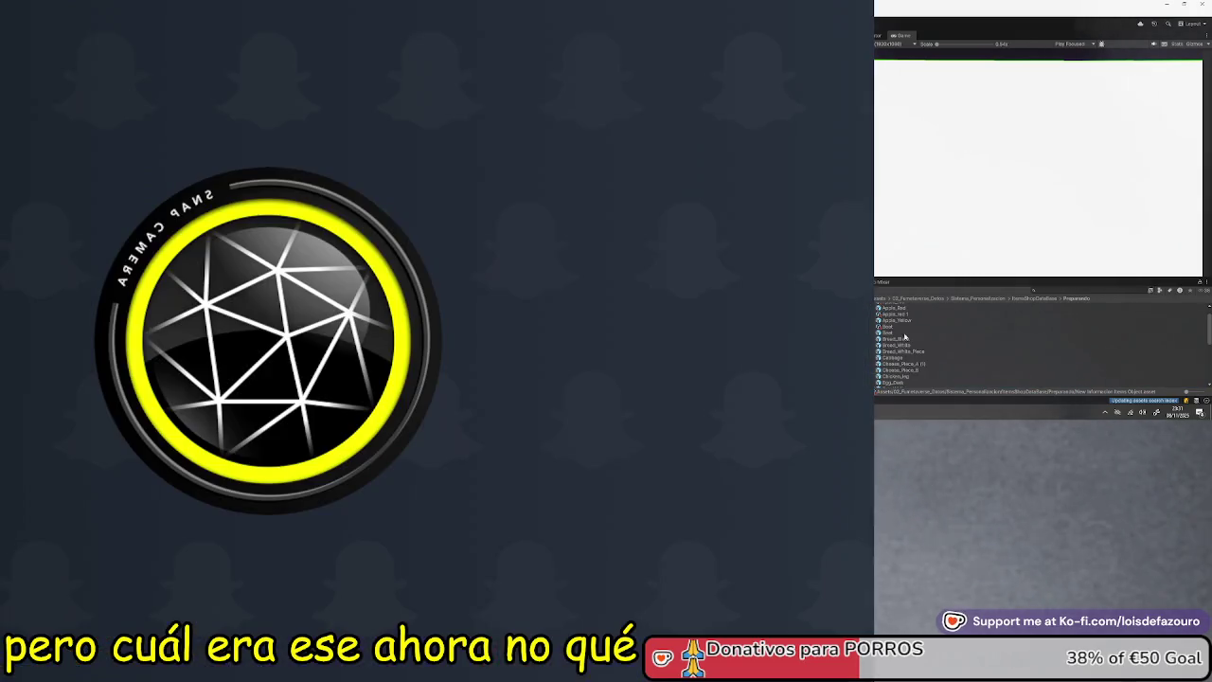
{"action": "scroll", "coordinate": [895, 338], "scroll_direction": "down", "scroll_amount": 5}
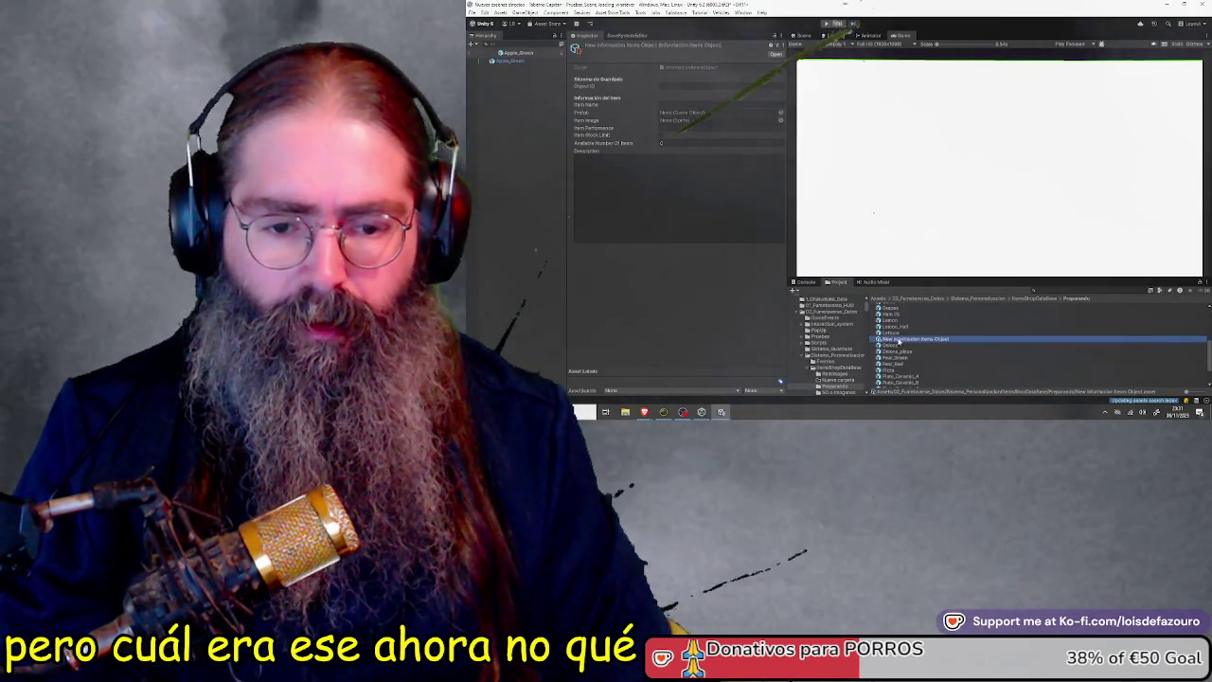
{"action": "left_click", "coordinate": [897, 340]}
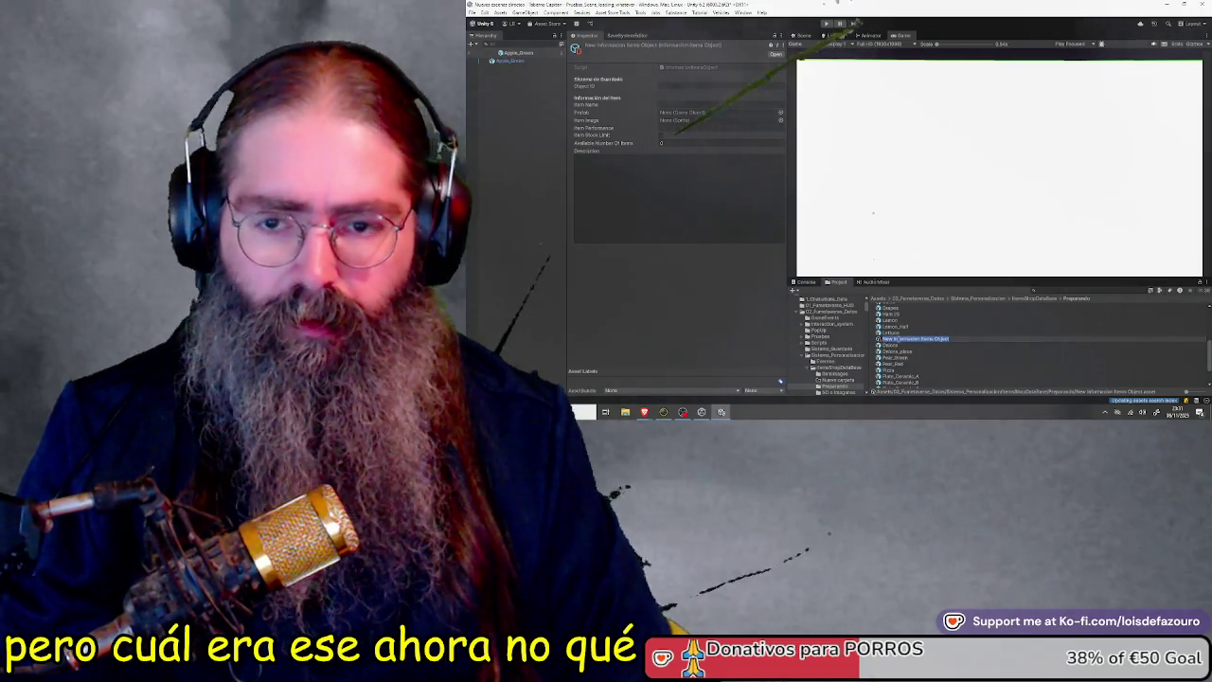
{"action": "type", "text": "Bread"}
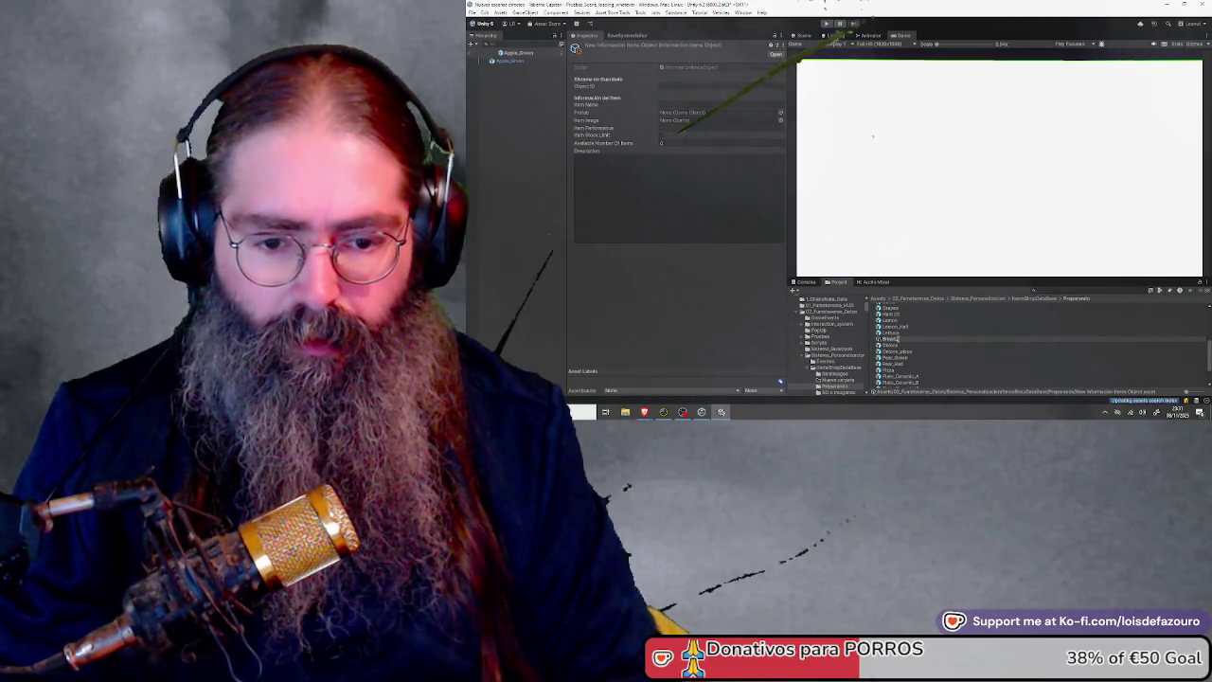
{"action": "key", "text": "Return"}
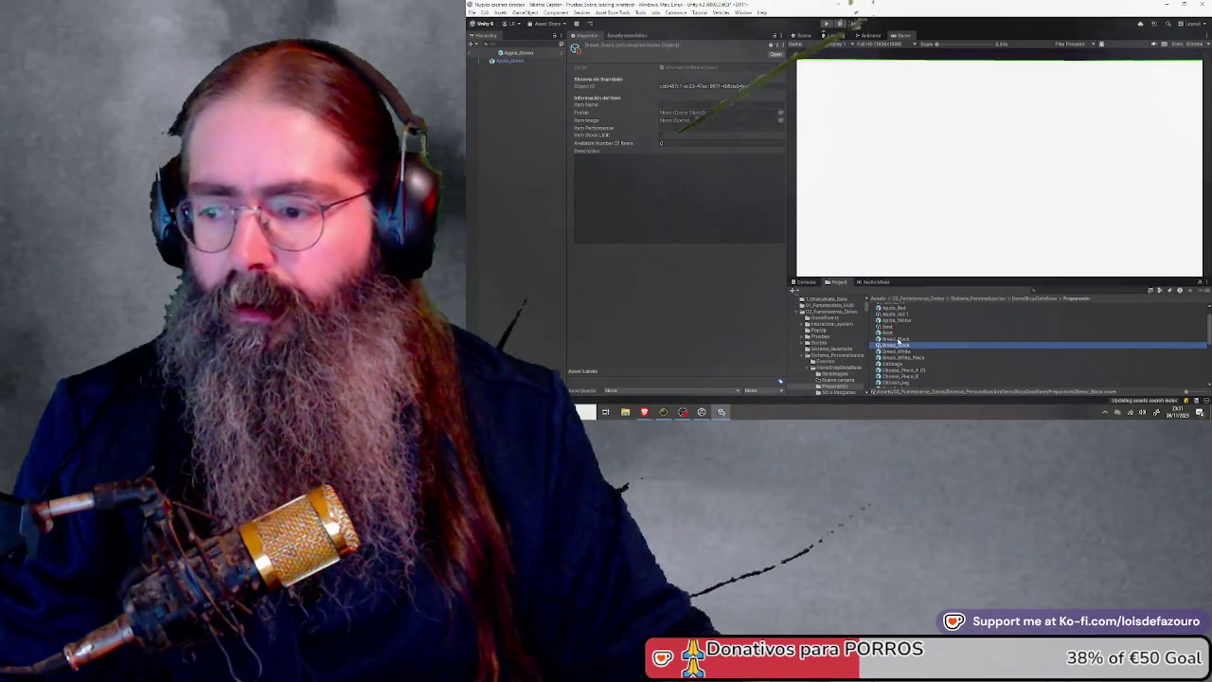